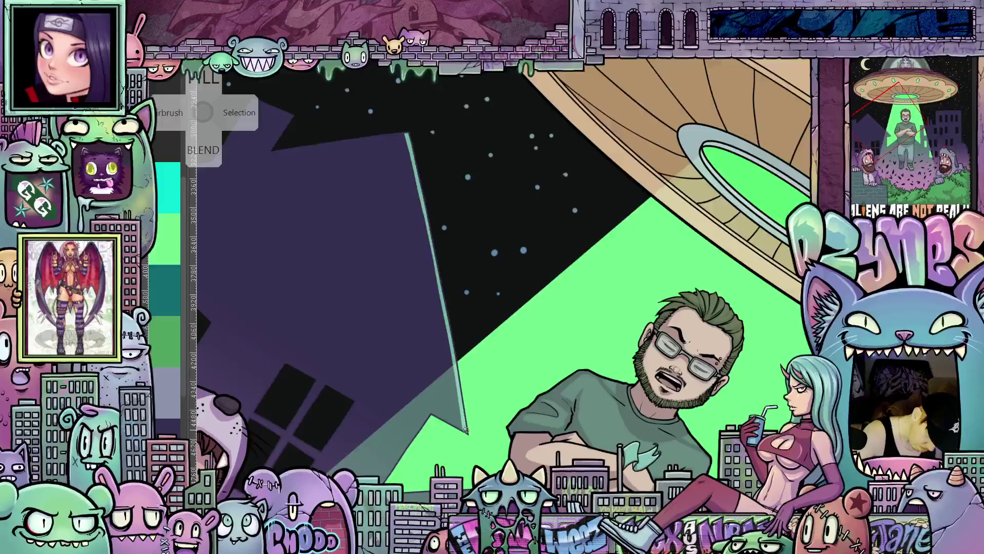
# Step: Rotate, pan and zoom the canvas to inspect the UFO's bunny pilot, then reset the view
pyautogui.moveTo(466, 430)
pyautogui.mouseDown()
pyautogui.moveTo(503, 378)
pyautogui.moveTo(583, 385)
pyautogui.mouseUp()
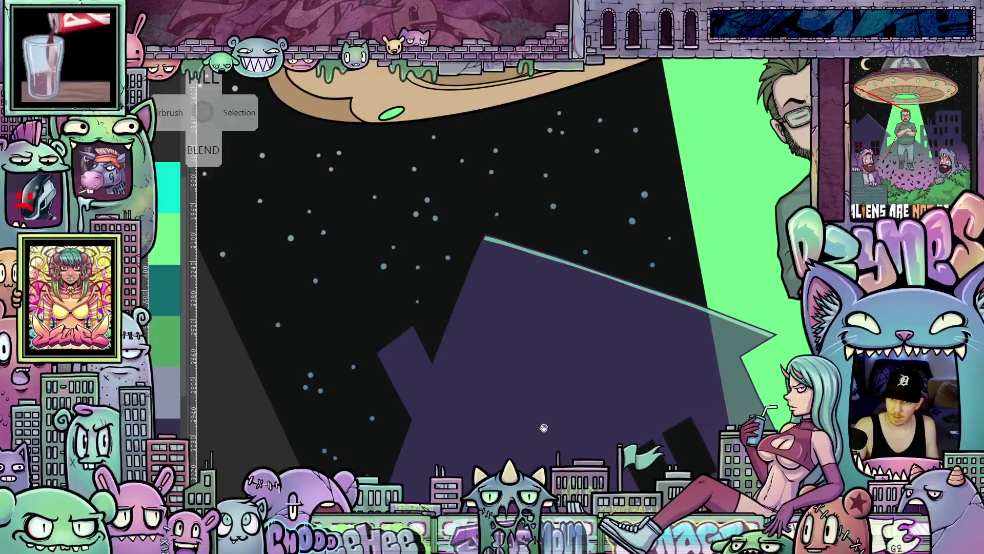
pyautogui.moveTo(551, 417); pyautogui.dragTo(572, 458)
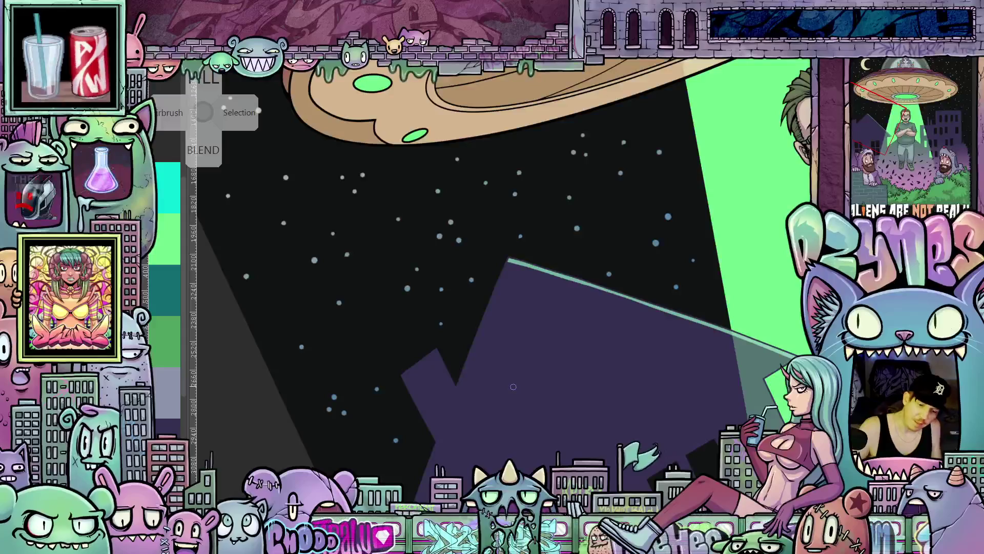
pyautogui.scroll(-3, 597, 138)
pyautogui.moveTo(597, 138); pyautogui.dragTo(551, 302)
pyautogui.scroll(5, 549, 303)
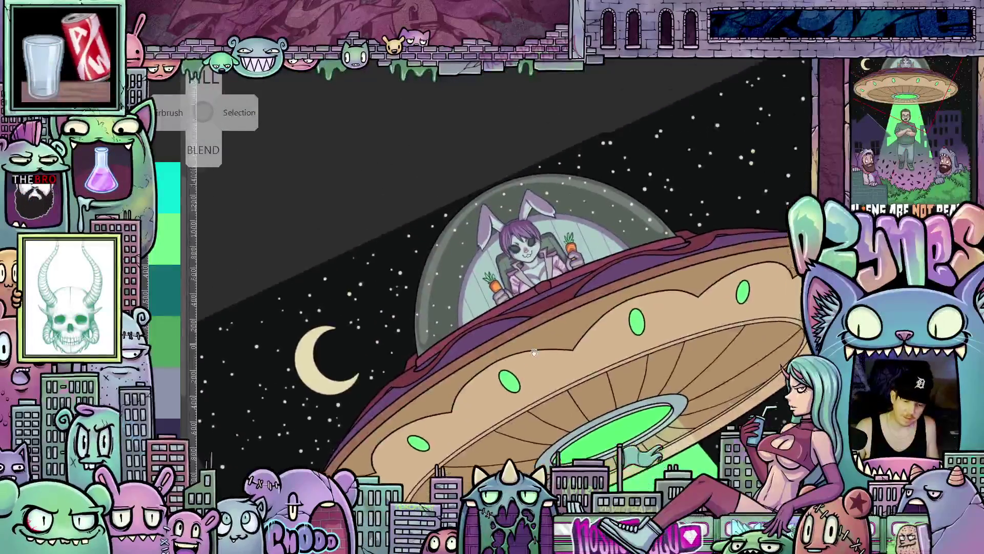
pyautogui.scroll(3, 549, 303)
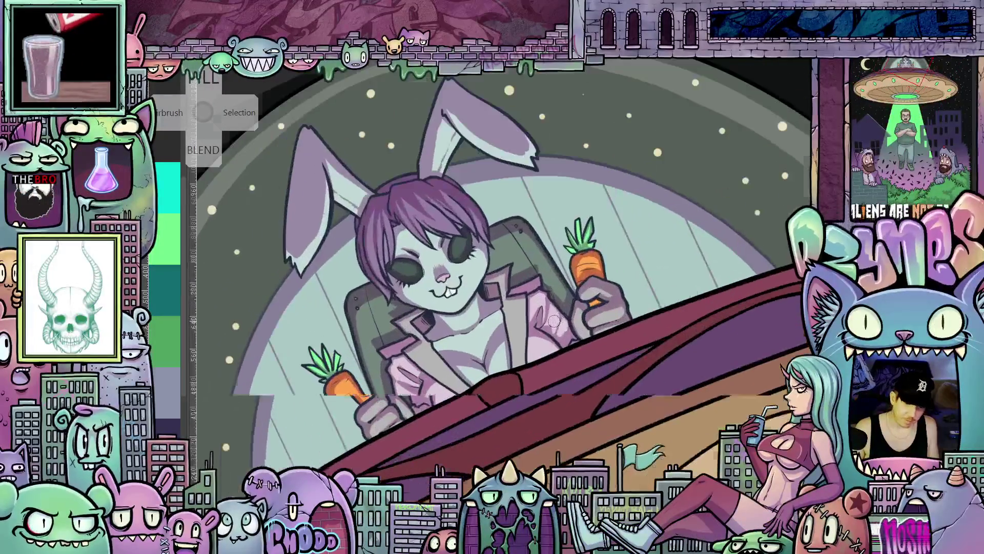
pyautogui.moveTo(548, 303); pyautogui.dragTo(667, 308)
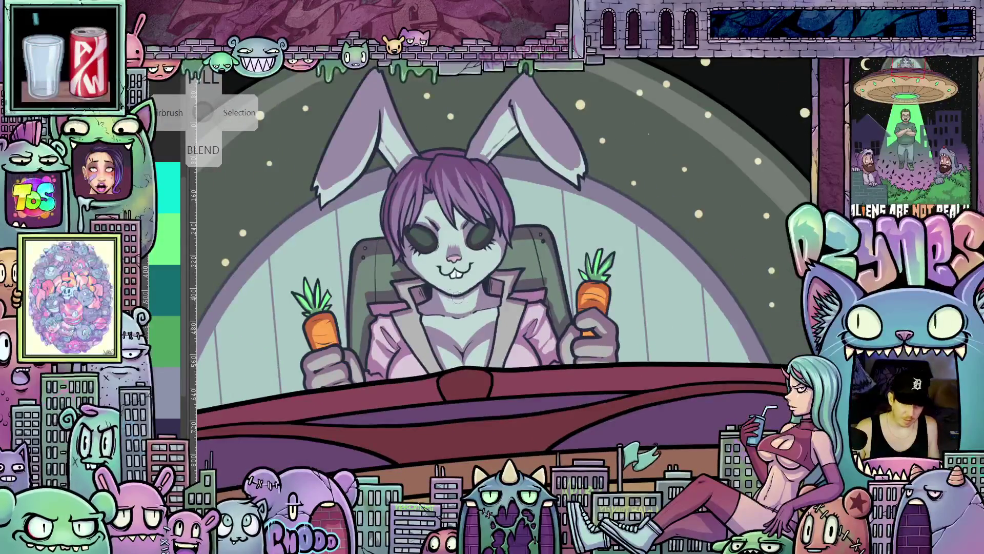
pyautogui.scroll(2, 454, 299)
pyautogui.scroll(-2, 454, 299)
pyautogui.moveTo(455, 299); pyautogui.dragTo(563, 302)
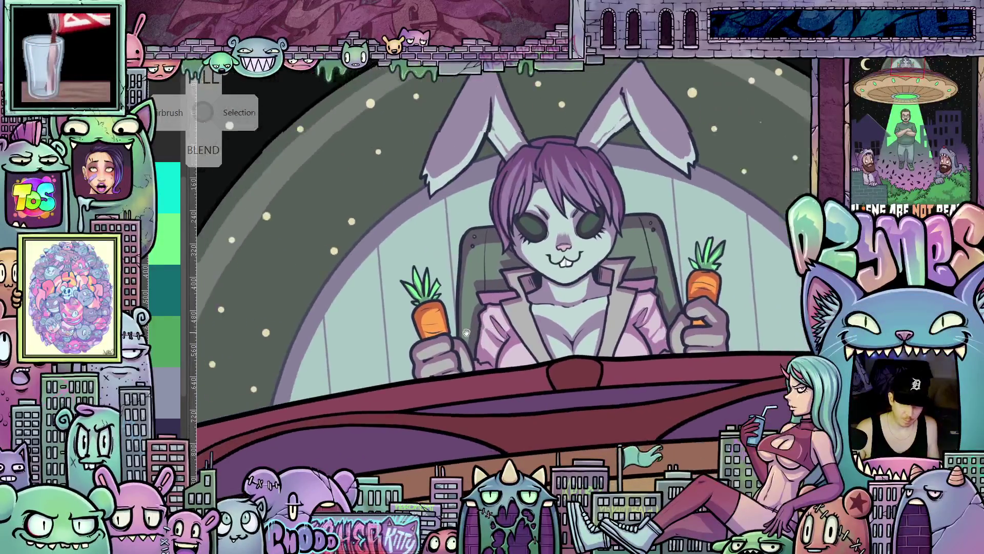
pyautogui.scroll(2, 564, 302)
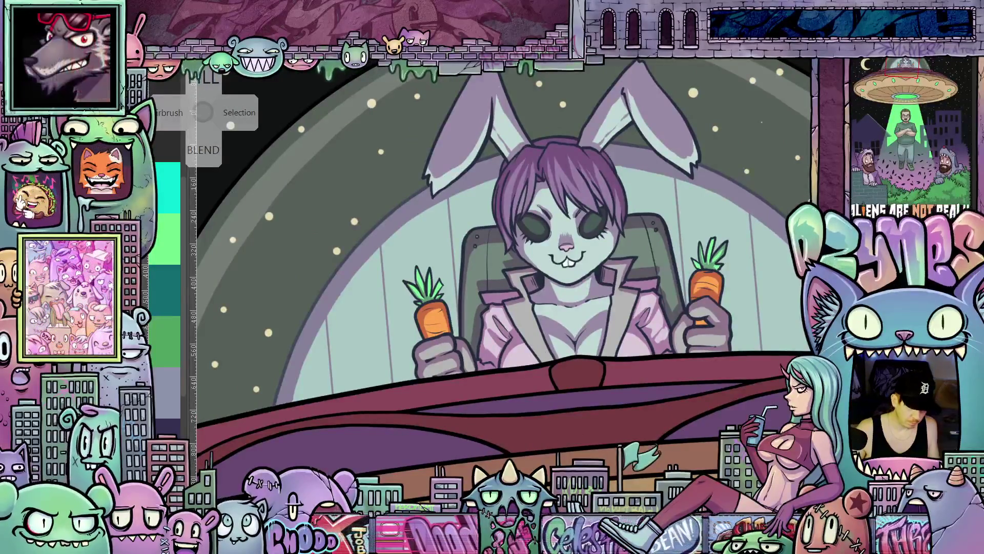
pyautogui.moveTo(692, 439); pyautogui.dragTo(492, 379)
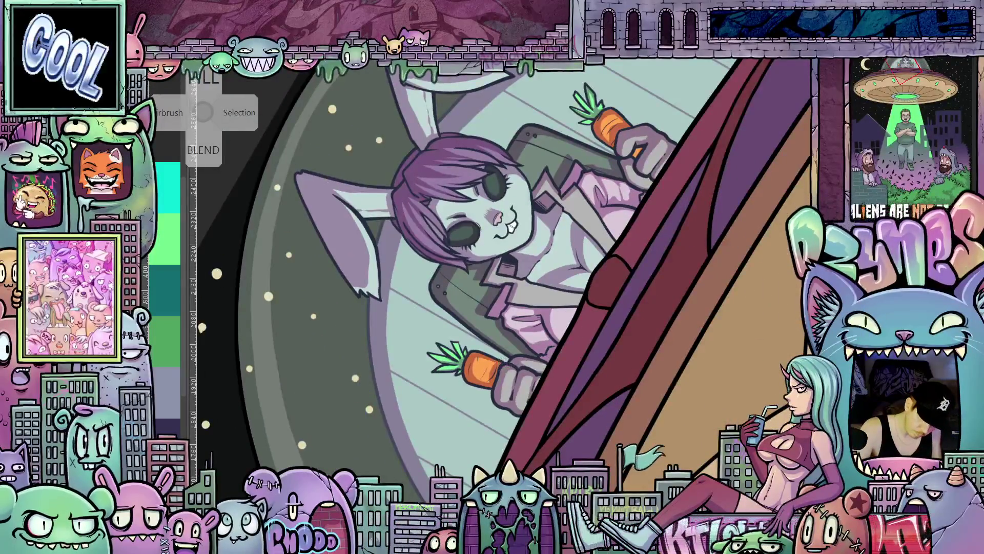
pyautogui.hotkey('ctrl', '0')
# Step: Frame the man and house roof, then draw a thin light rim line along the chimney's left edge
pyautogui.scroll(-5, 600, 437)
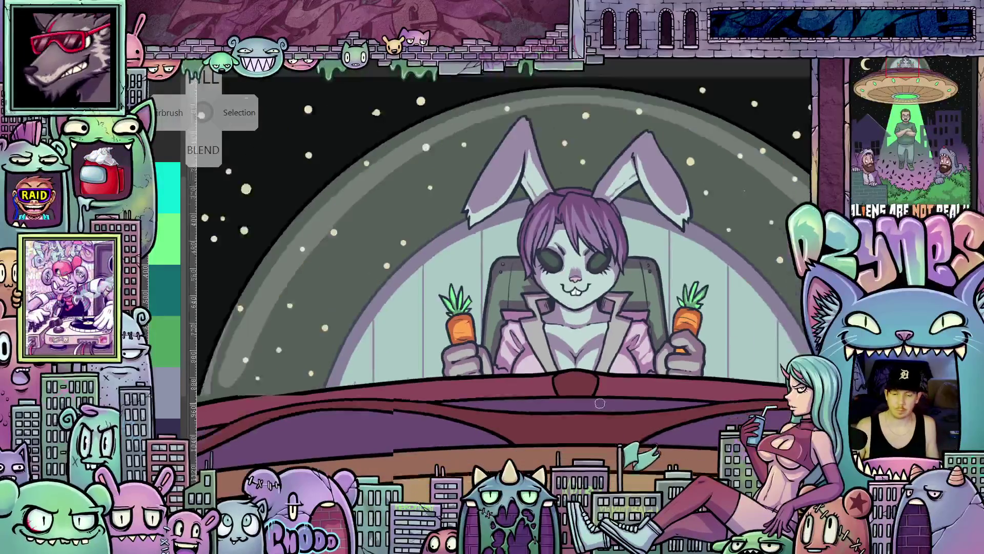
pyautogui.moveTo(605, 440)
pyautogui.mouseDown()
pyautogui.moveTo(621, 296)
pyautogui.moveTo(648, 254)
pyautogui.mouseUp()
pyautogui.scroll(-2, 621, 296)
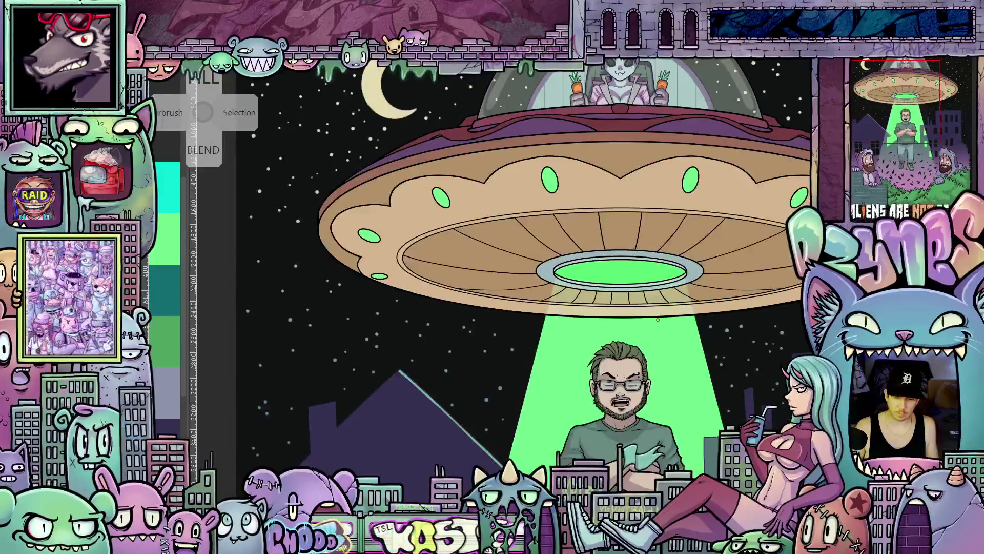
pyautogui.scroll(-3, 648, 253)
pyautogui.scroll(1, 650, 277)
pyautogui.moveTo(650, 287)
pyautogui.mouseDown()
pyautogui.moveTo(653, 317)
pyautogui.moveTo(705, 315)
pyautogui.mouseUp()
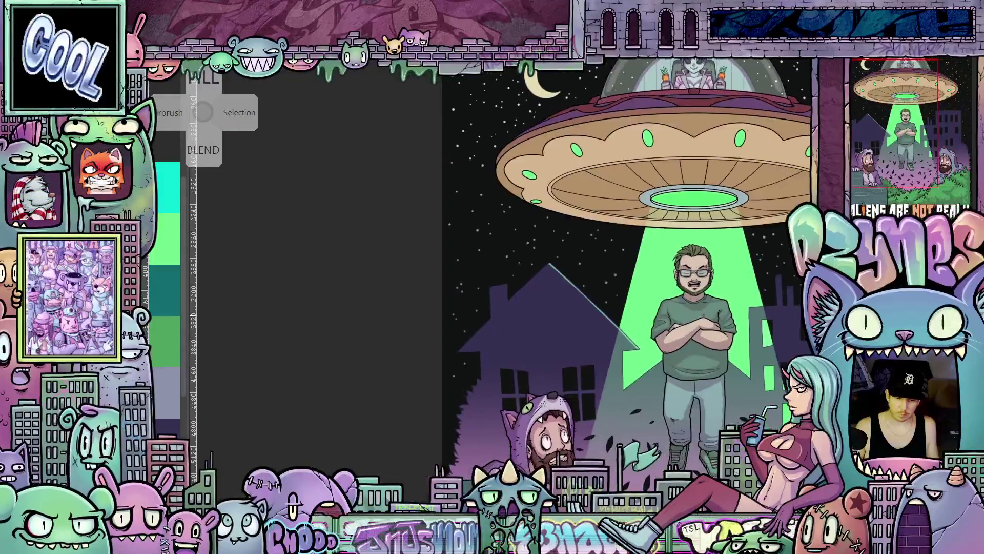
pyautogui.scroll(4, 489, 285)
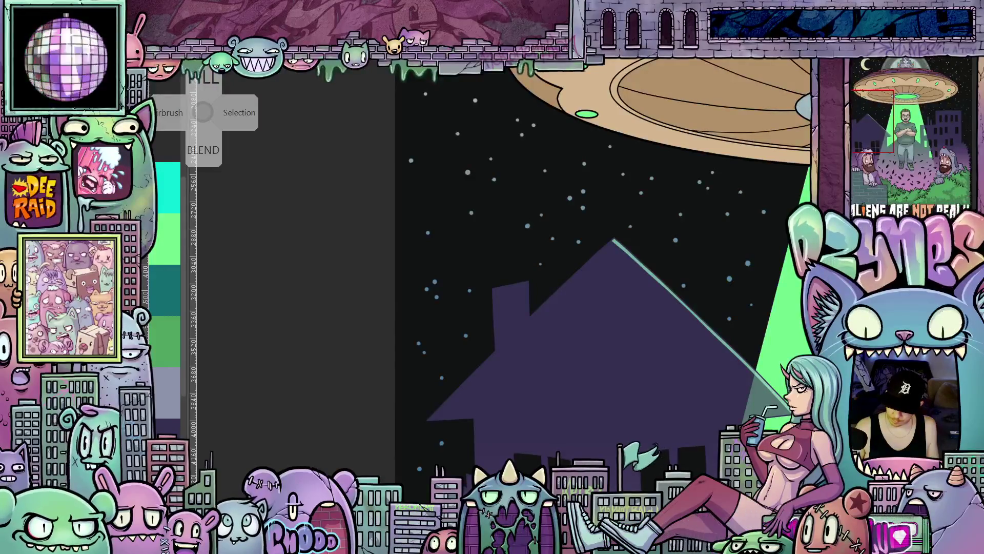
pyautogui.scroll(2, 539, 251)
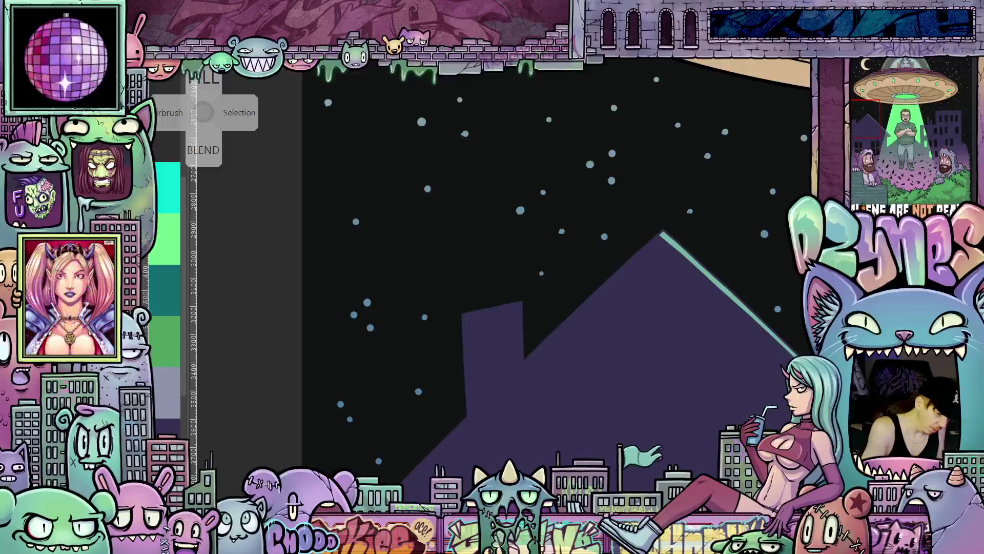
pyautogui.moveTo(523, 359)
pyautogui.mouseDown()
pyautogui.moveTo(519, 305)
pyautogui.moveTo(511, 332)
pyautogui.mouseUp()
# Step: Zoom in near the man and draw a thin rim-light line up the building edge
pyautogui.press('4')
pyautogui.press('4')
pyautogui.press('4')
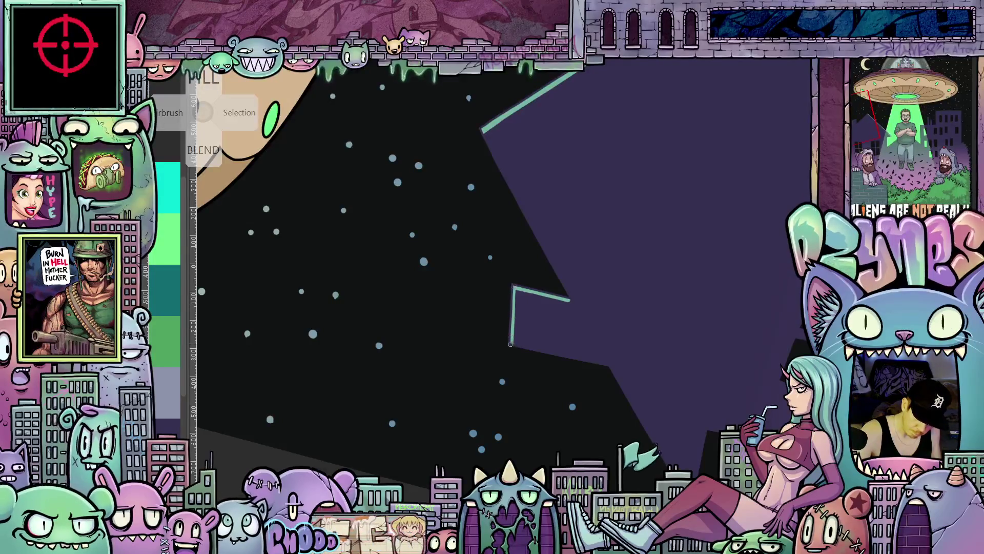
pyautogui.press('5')
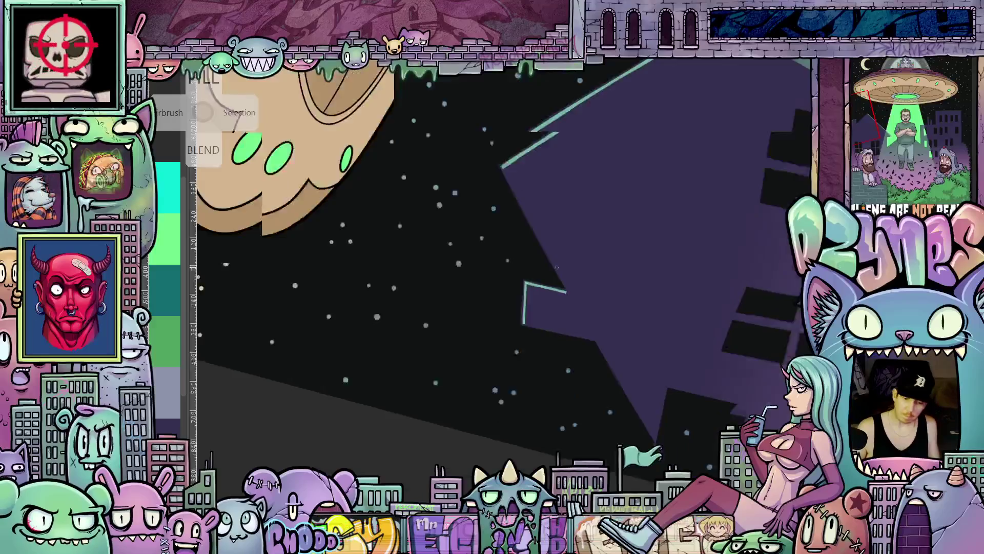
pyautogui.press('5')
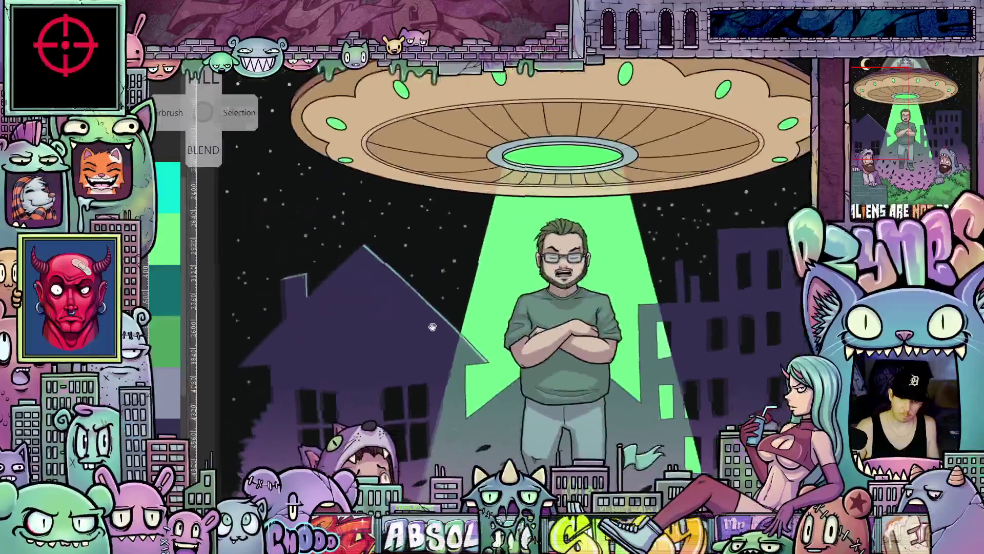
pyautogui.scroll(5, 566, 350)
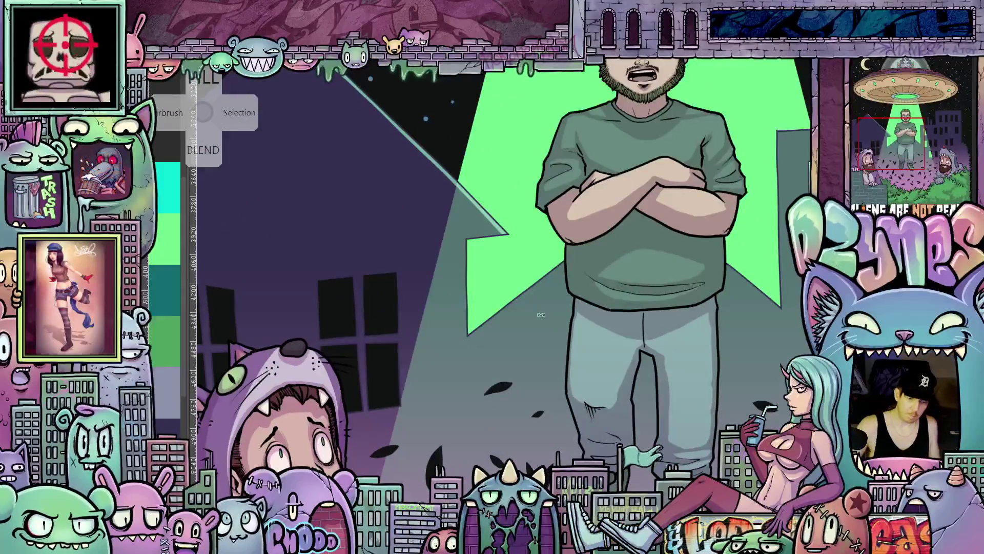
pyautogui.moveTo(541, 314)
pyautogui.mouseDown()
pyautogui.moveTo(624, 344)
pyautogui.moveTo(605, 374)
pyautogui.mouseUp()
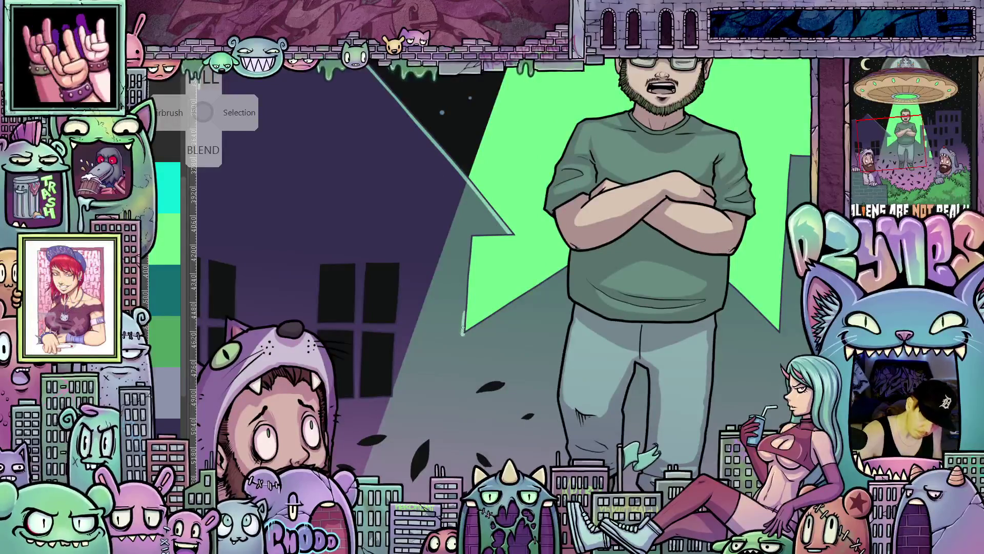
pyautogui.moveTo(462, 330); pyautogui.dragTo(469, 242)
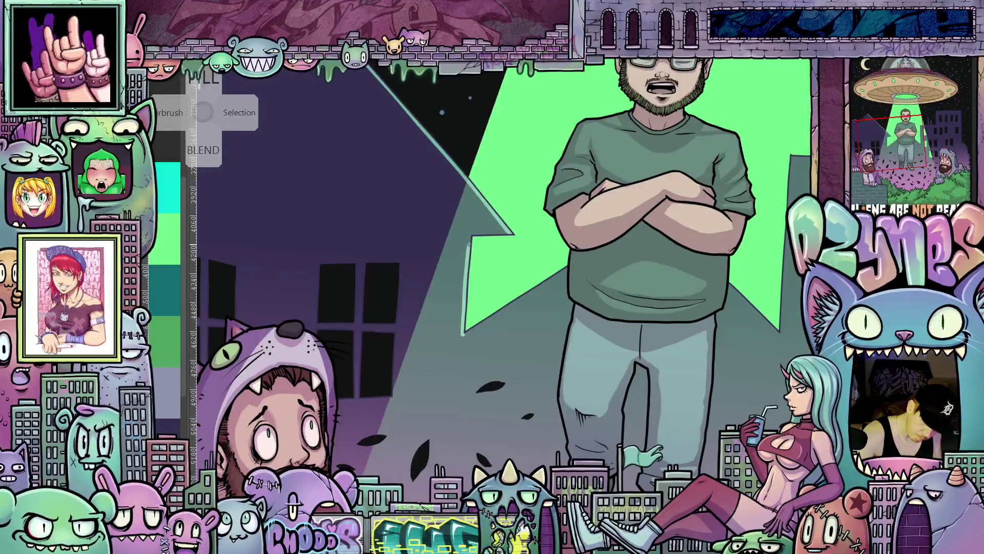
# Step: Trace light lines along the green triangle's right and upper edges, undoing a stray left-edge stroke
pyautogui.moveTo(595, 308); pyautogui.dragTo(481, 350)
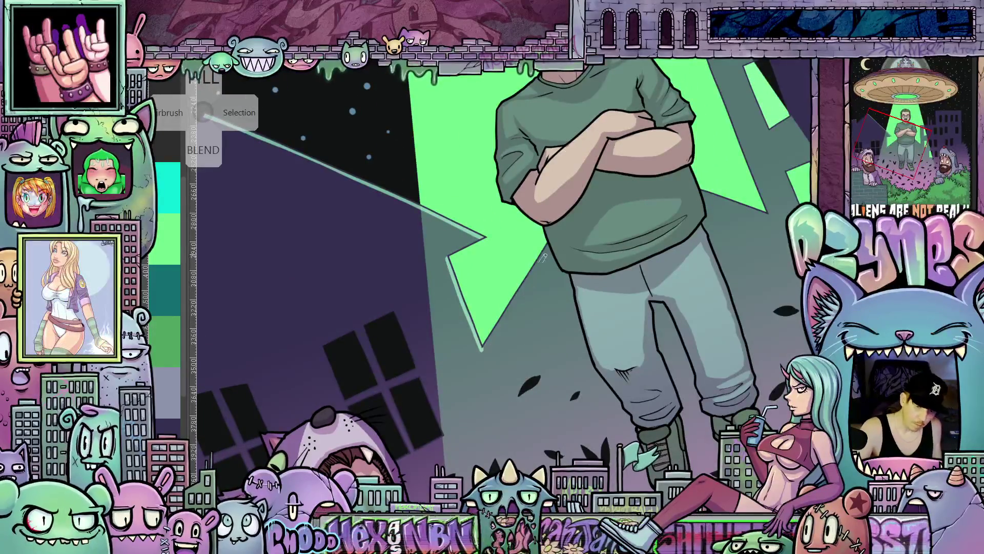
pyautogui.moveTo(482, 348)
pyautogui.mouseDown()
pyautogui.moveTo(550, 244)
pyautogui.moveTo(551, 272)
pyautogui.moveTo(533, 284)
pyautogui.mouseUp()
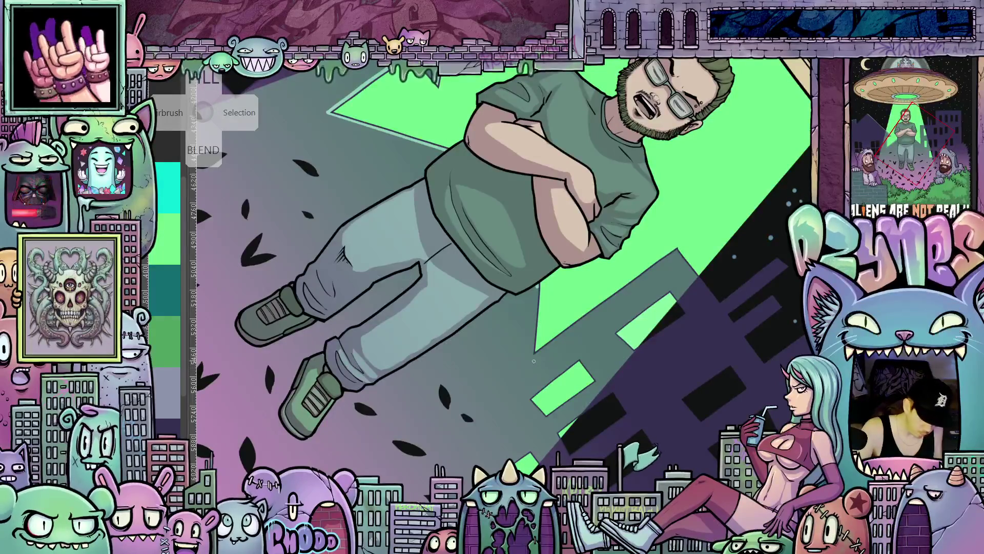
pyautogui.moveTo(536, 285); pyautogui.dragTo(532, 359)
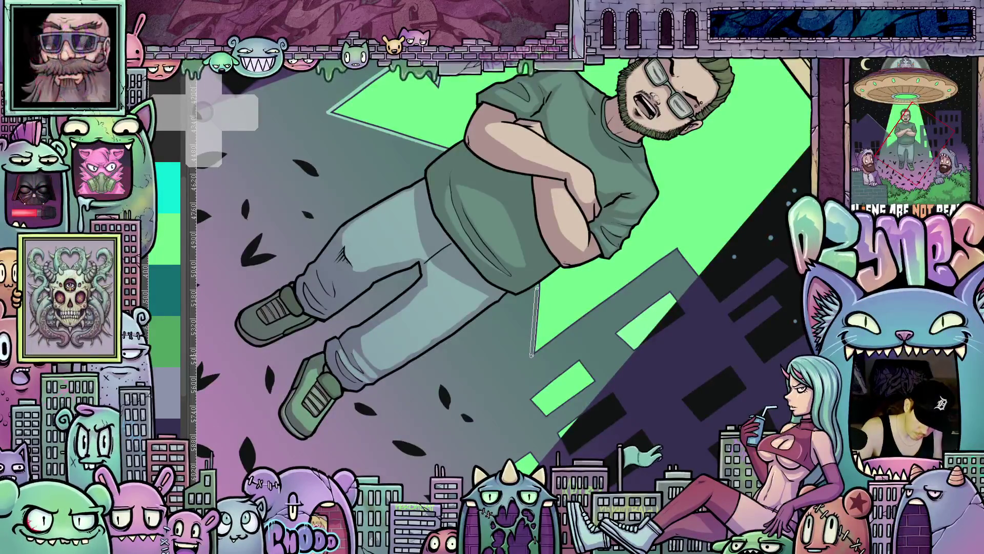
pyautogui.hotkey('ctrl', 'z')
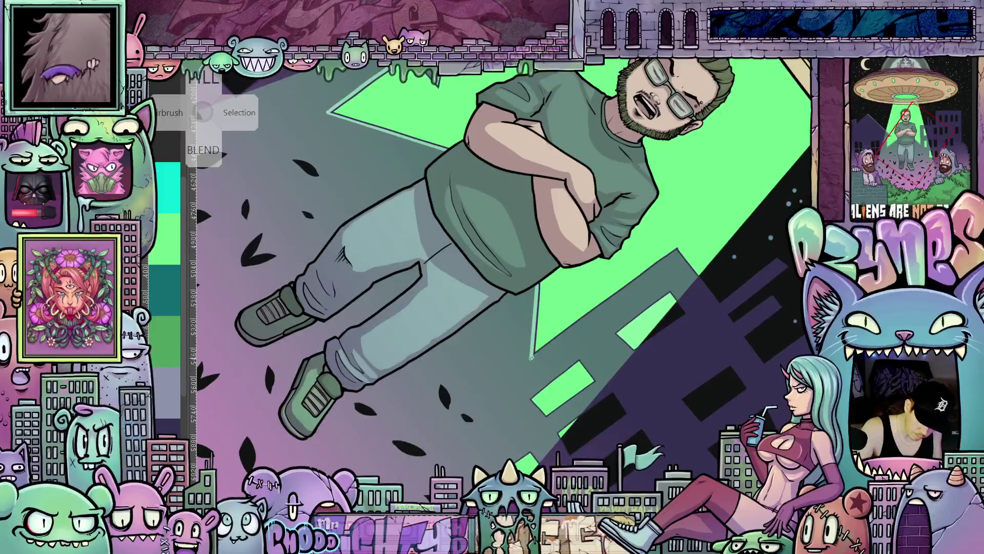
pyautogui.moveTo(532, 358); pyautogui.dragTo(678, 250)
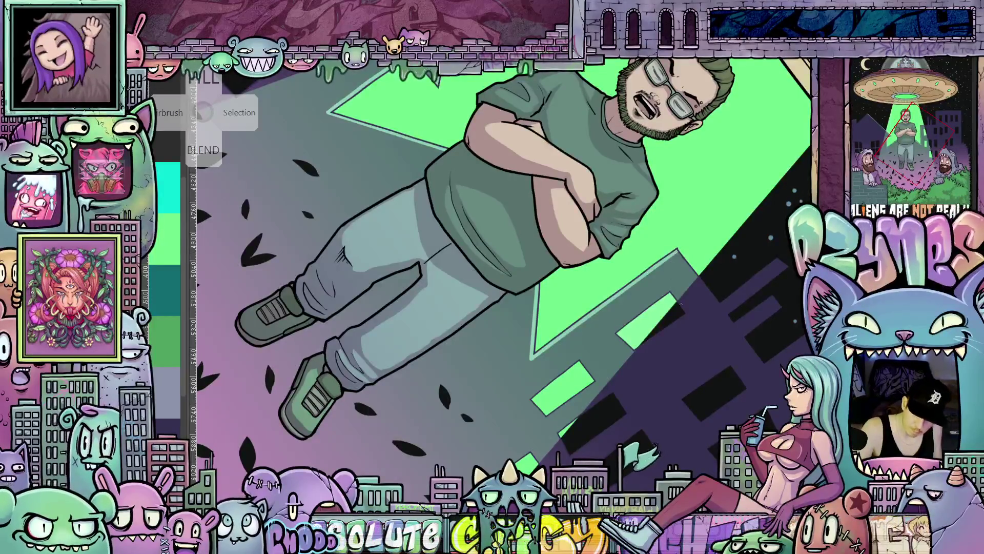
pyautogui.hotkey('ctrl', '0')
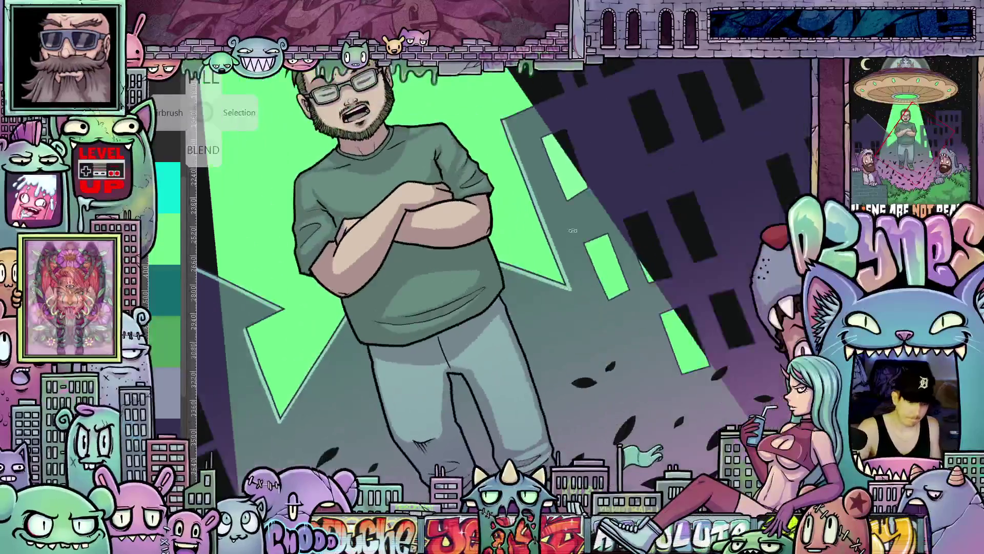
pyautogui.scroll(5, 697, 403)
pyautogui.press('4')
pyautogui.press('4')
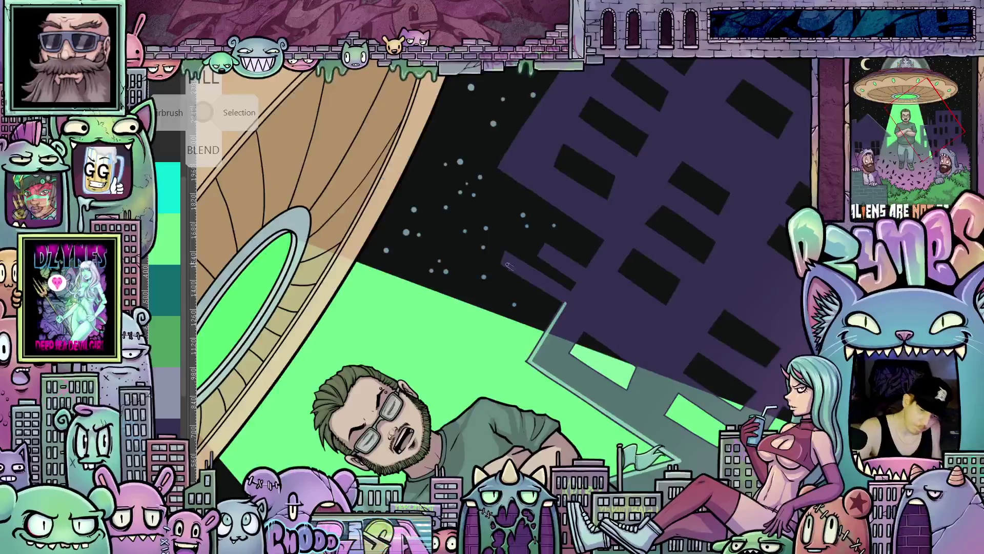
# Step: Brush a thin teal rim line along the tall building's edge beside the beam, then straighten the view
pyautogui.moveTo(566, 302); pyautogui.dragTo(502, 264)
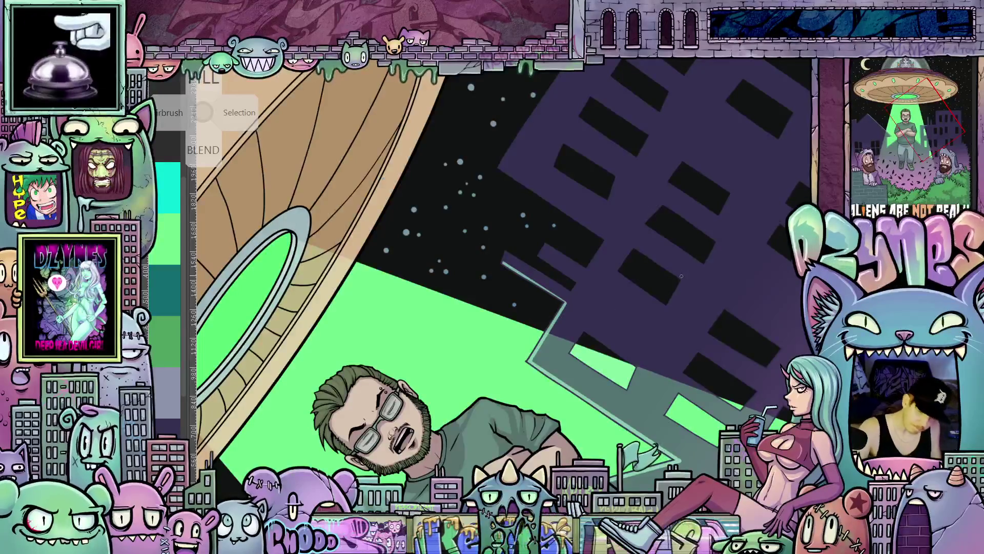
pyautogui.press('5')
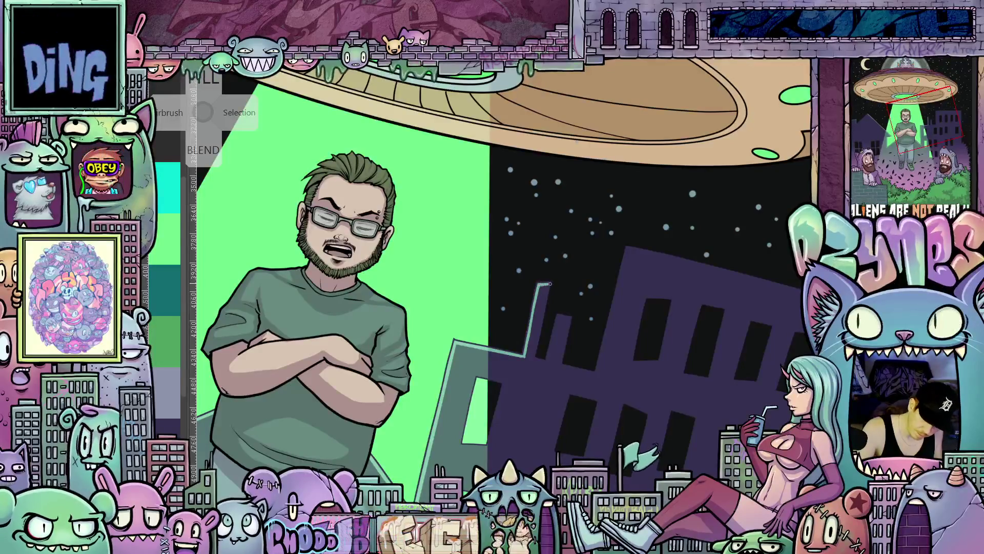
pyautogui.moveTo(582, 395); pyautogui.dragTo(490, 360)
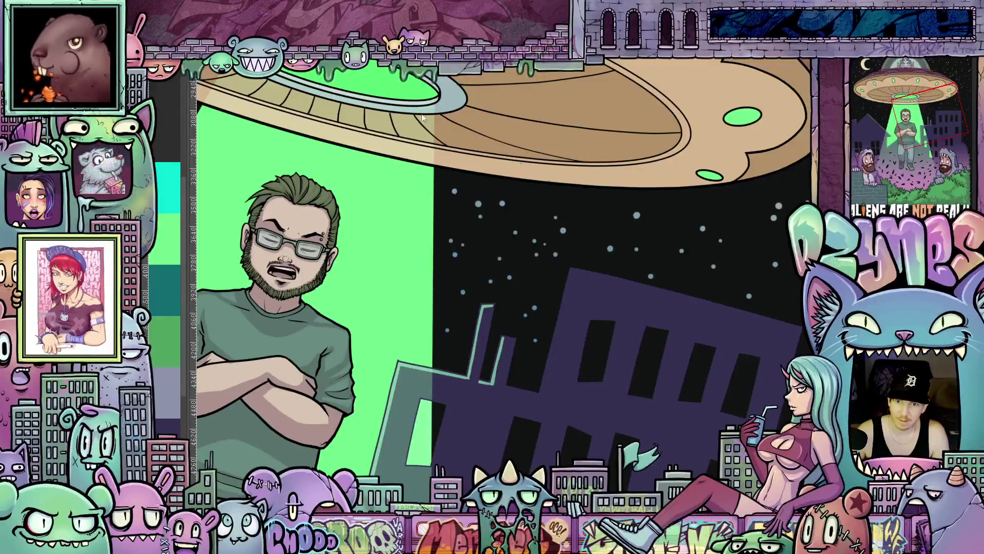
# Step: Toggle the panels and scroll through the Illustration3 reference photo document
pyautogui.press('Tab')
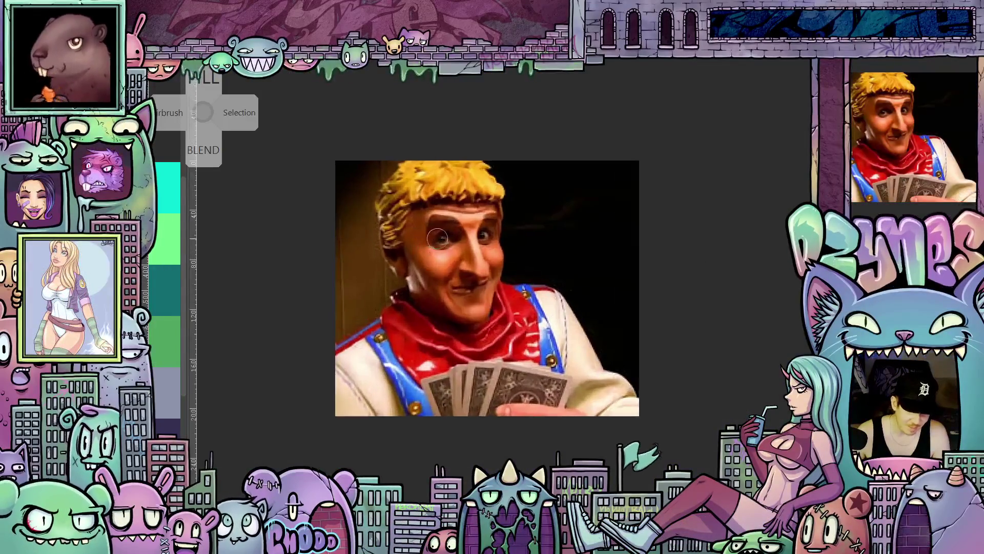
pyautogui.scroll(2, 437, 238)
pyautogui.scroll(1, 589, 281)
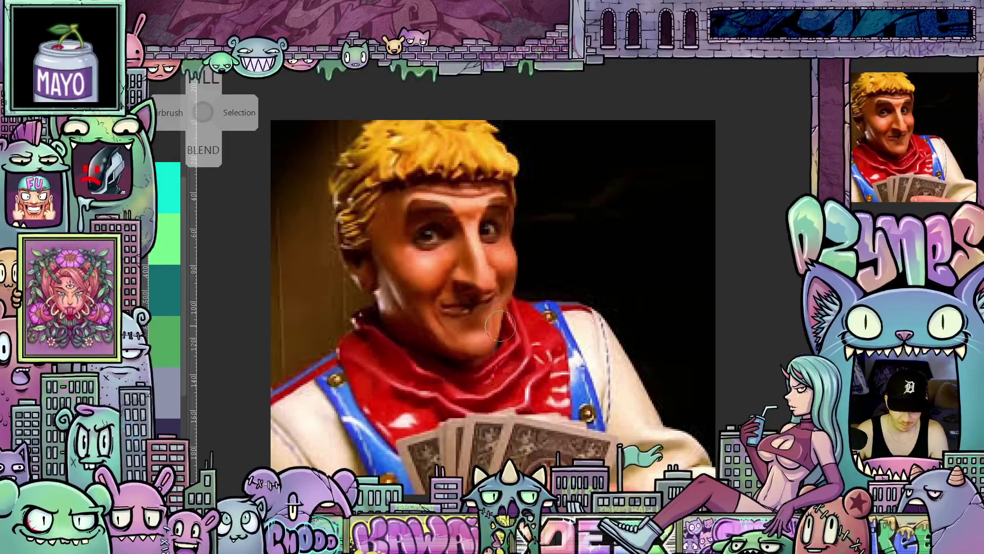
pyautogui.scroll(-3, 500, 325)
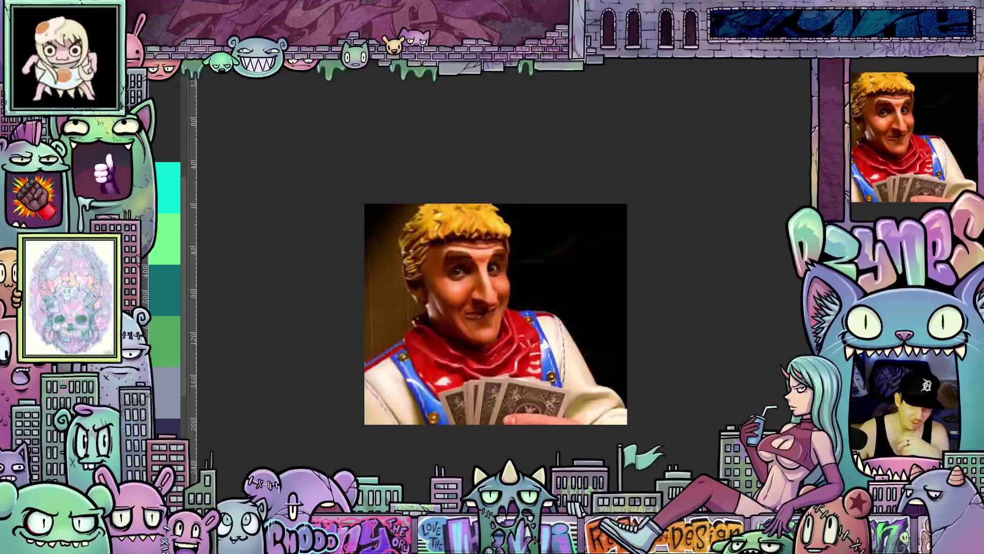
pyautogui.press('Tab')
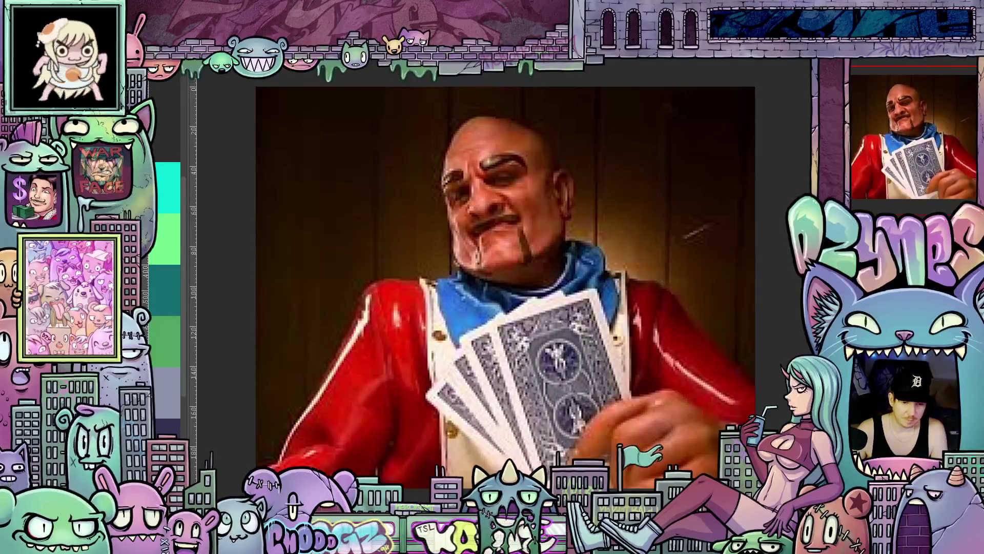
# Step: Close both reference photo documents without saving
pyautogui.hotkey('ctrl', 'w')
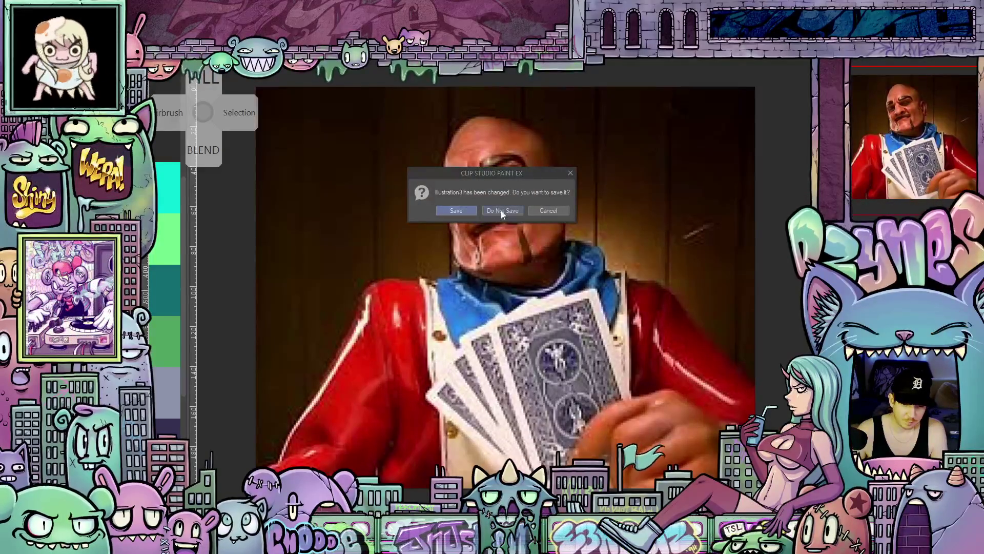
pyautogui.press('n')
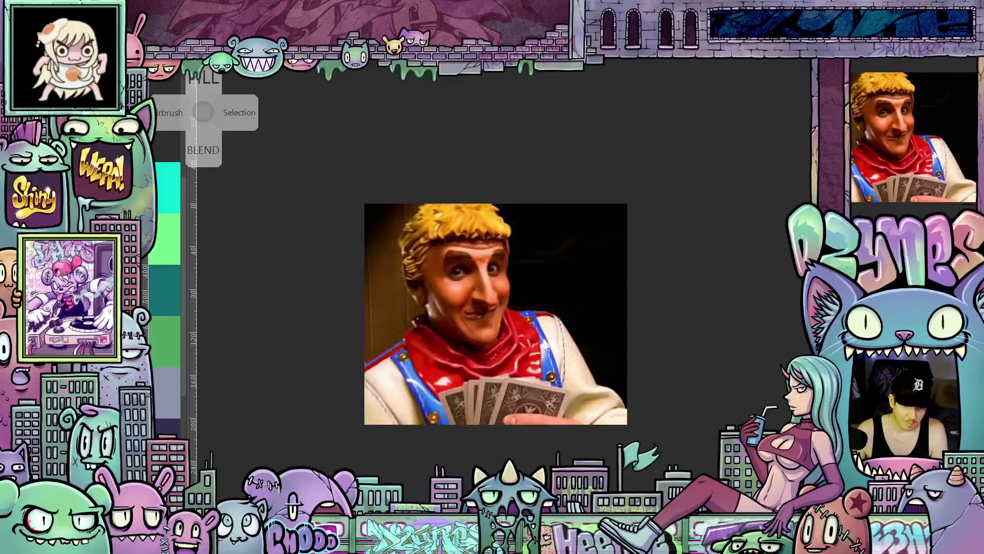
pyautogui.hotkey('ctrl', 'w')
pyautogui.click(512, 212)
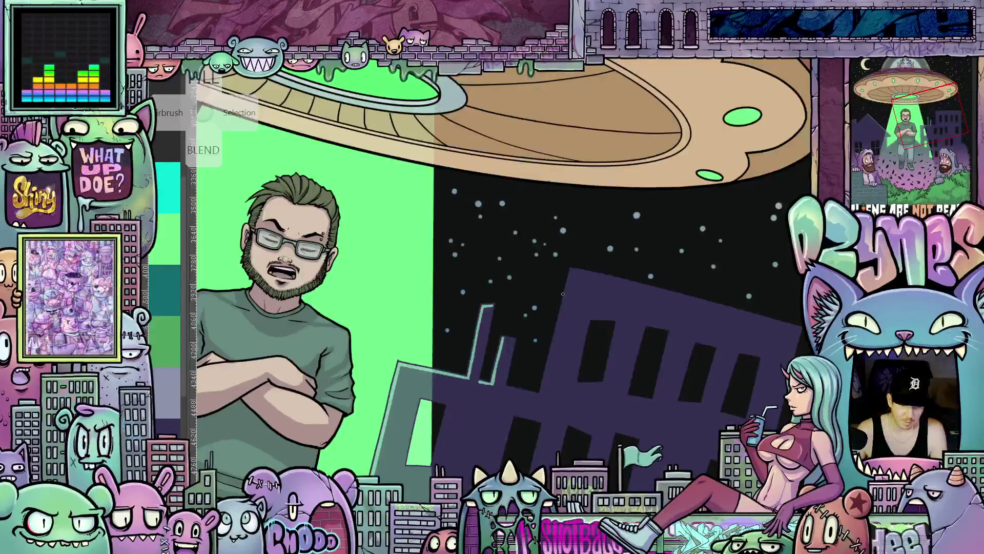
# Step: Frame the purple building and paint a teal rim line down its left edge
pyautogui.hotkey('ctrl', '0')
pyautogui.scroll(5, 558, 335)
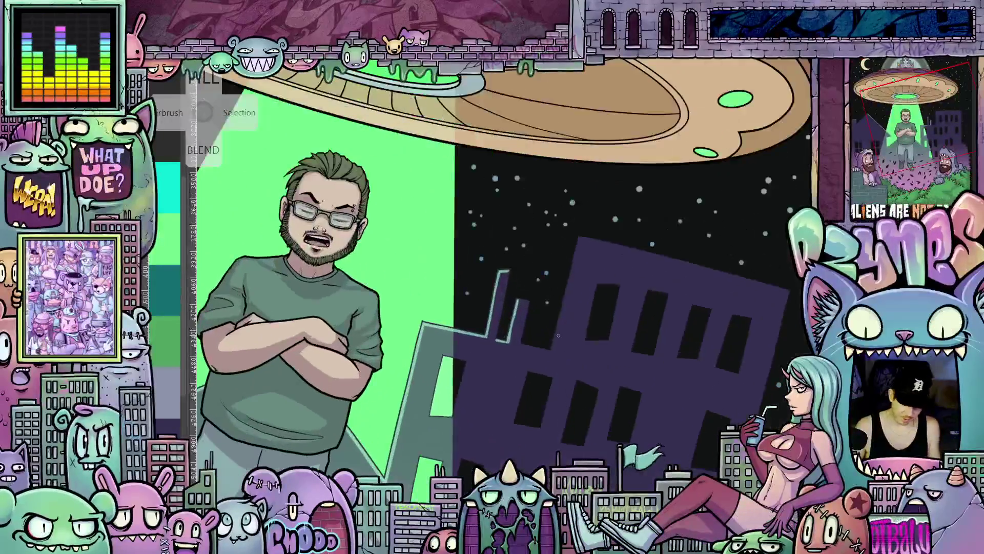
pyautogui.scroll(2, 558, 335)
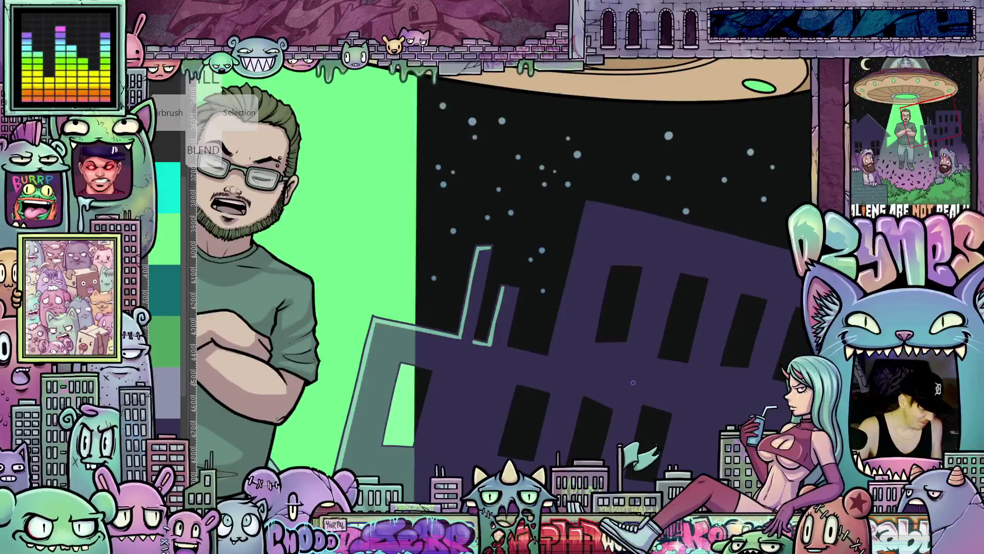
pyautogui.moveTo(633, 382); pyautogui.dragTo(460, 299)
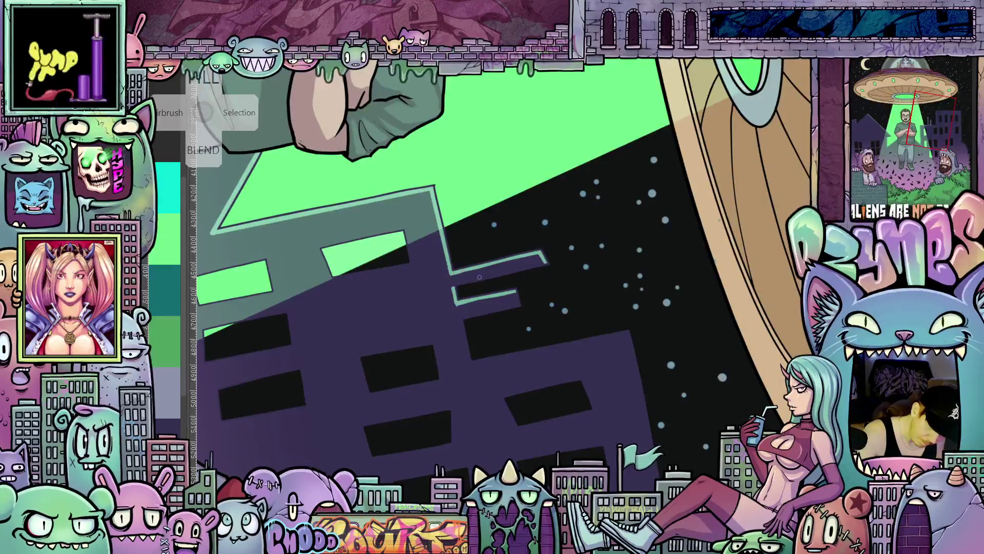
pyautogui.press('5')
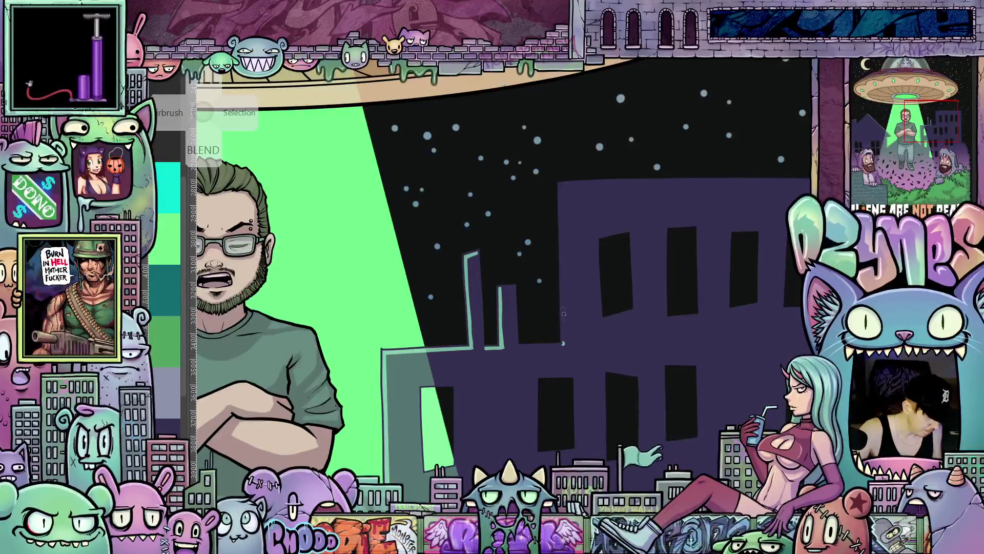
pyautogui.moveTo(562, 345); pyautogui.dragTo(561, 183)
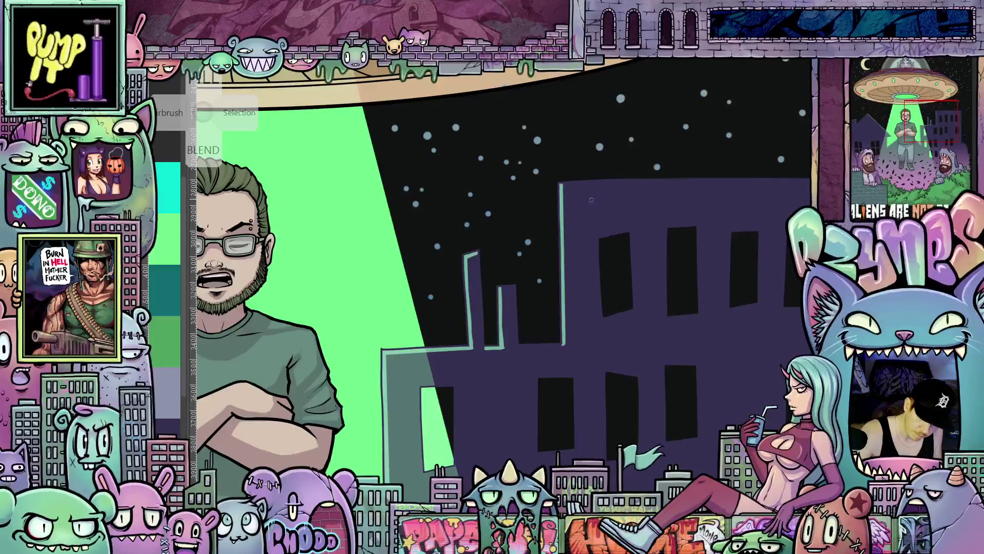
# Step: Paint a teal rim line across the building's top edge and review the whole scene
pyautogui.moveTo(668, 305); pyautogui.dragTo(595, 437)
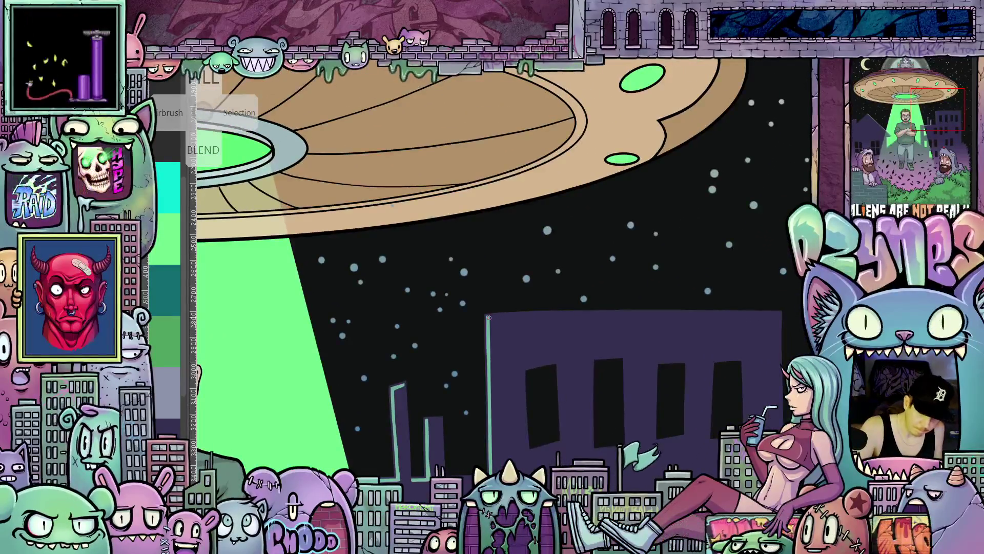
pyautogui.moveTo(496, 318); pyautogui.dragTo(401, 311)
pyautogui.moveTo(392, 308); pyautogui.dragTo(685, 306)
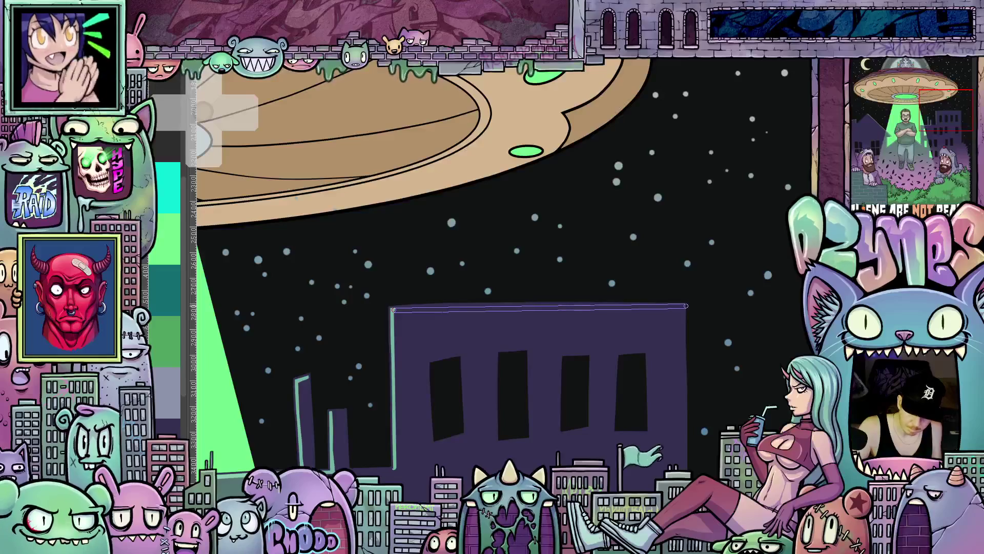
pyautogui.moveTo(353, 471)
pyautogui.mouseDown()
pyautogui.moveTo(422, 423)
pyautogui.moveTo(548, 371)
pyautogui.moveTo(590, 367)
pyautogui.mouseUp()
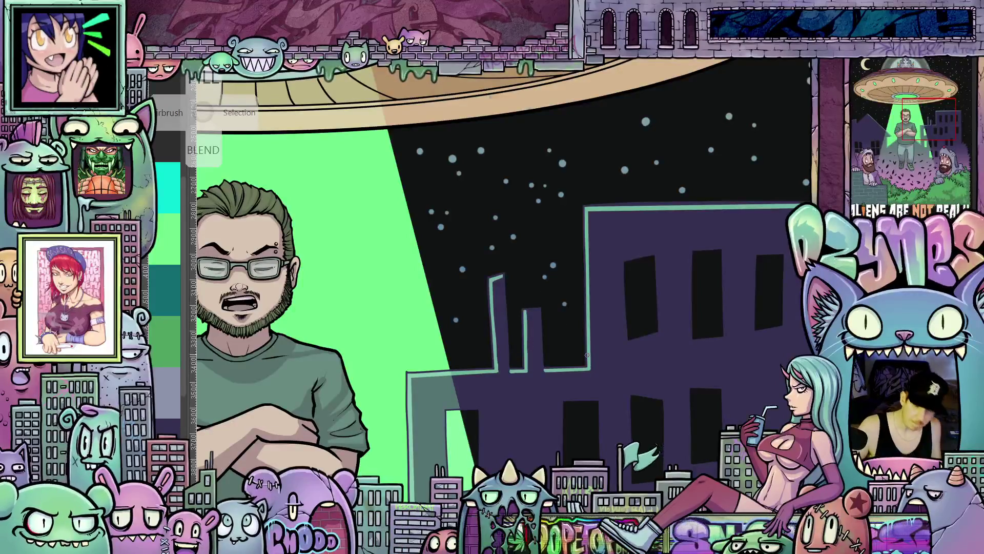
pyautogui.hotkey('ctrl', '0')
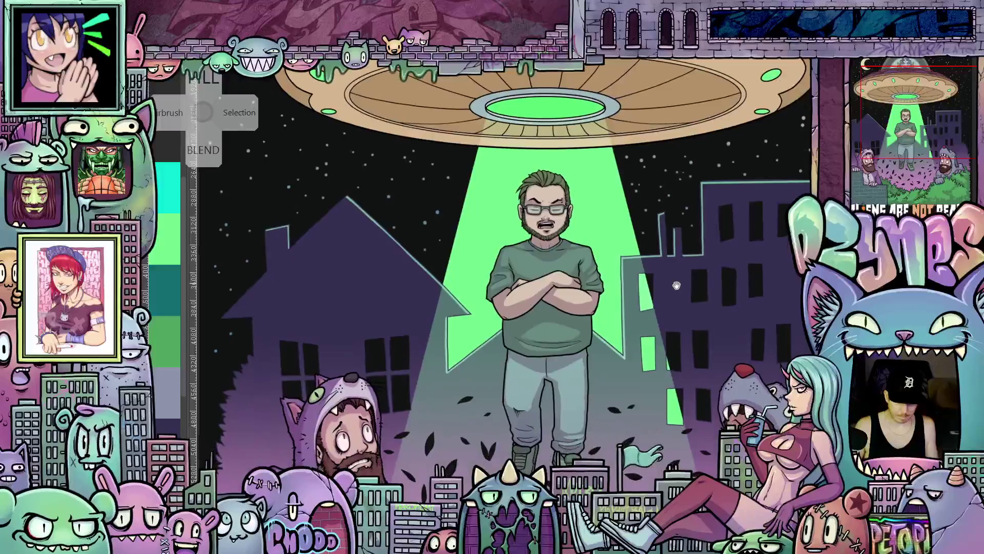
pyautogui.moveTo(656, 343)
pyautogui.mouseDown()
pyautogui.moveTo(636, 409)
pyautogui.moveTo(651, 451)
pyautogui.mouseUp()
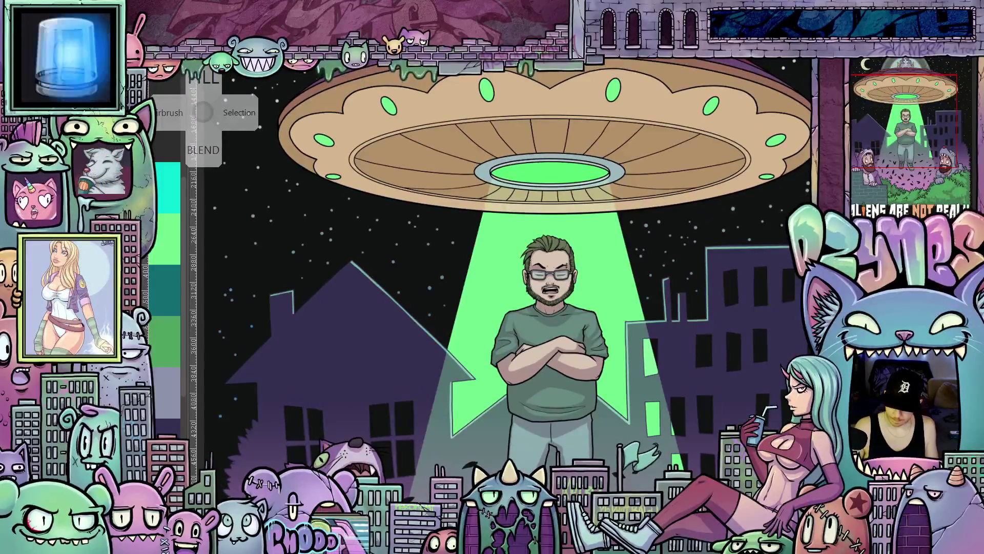
pyautogui.scroll(5, 528, 361)
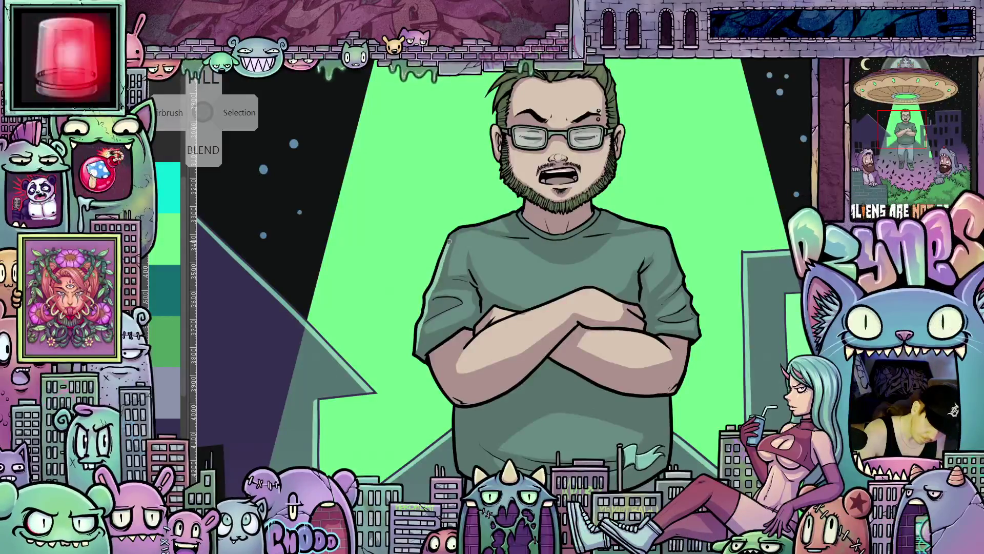
pyautogui.moveTo(490, 246); pyautogui.dragTo(429, 273)
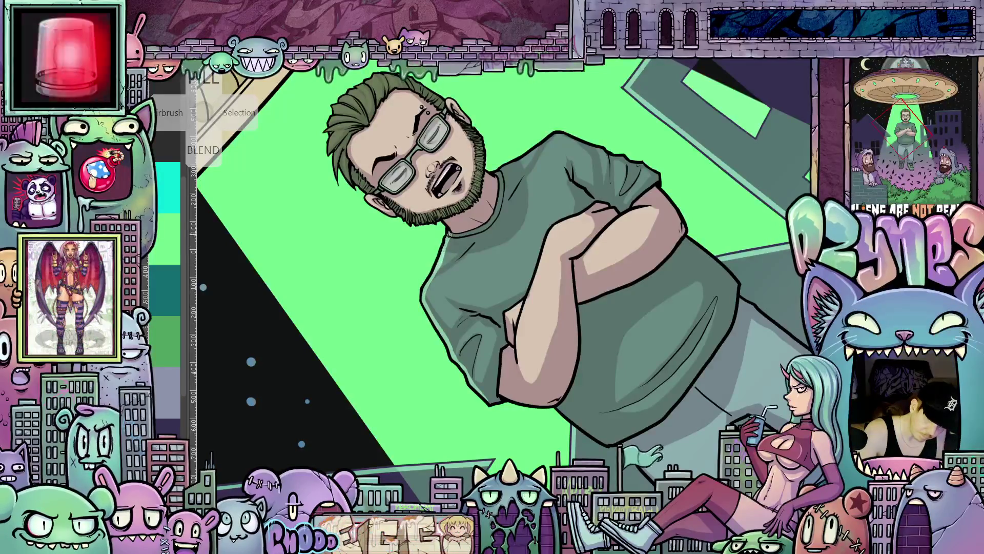
pyautogui.moveTo(623, 249); pyautogui.dragTo(700, 337)
pyautogui.moveTo(562, 200); pyautogui.dragTo(563, 308)
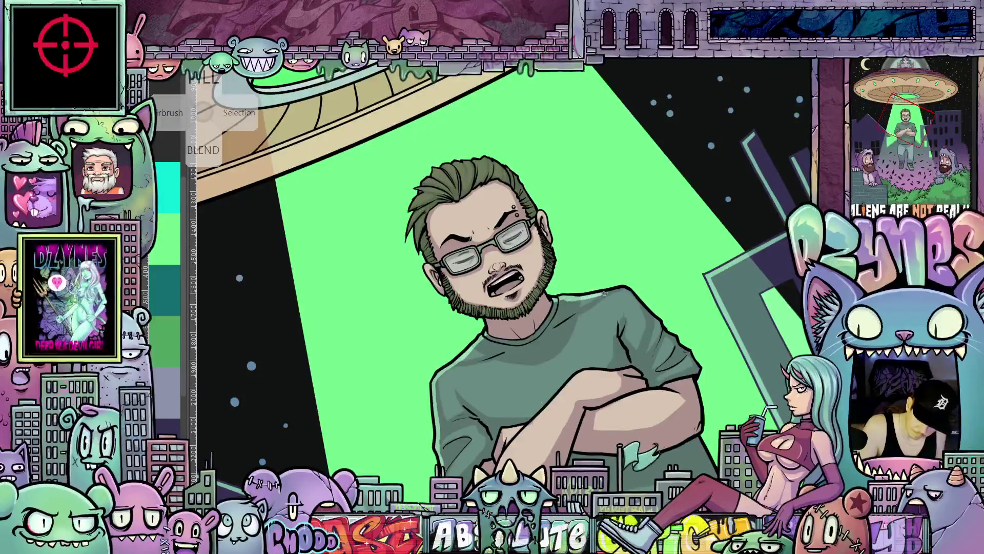
pyautogui.moveTo(625, 293); pyautogui.dragTo(622, 379)
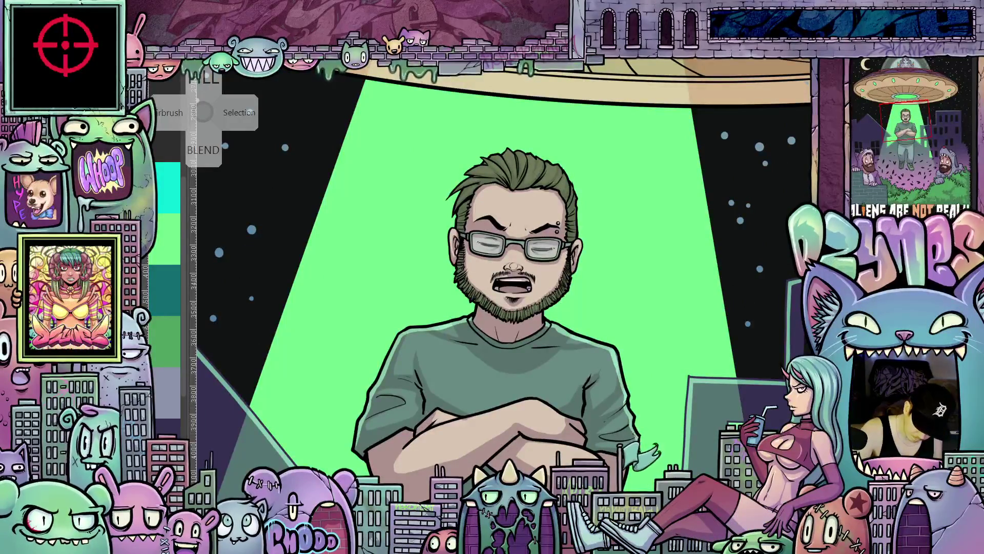
pyautogui.moveTo(635, 359)
pyautogui.mouseDown()
pyautogui.moveTo(688, 314)
pyautogui.moveTo(622, 304)
pyautogui.moveTo(604, 339)
pyautogui.moveTo(598, 401)
pyautogui.mouseUp()
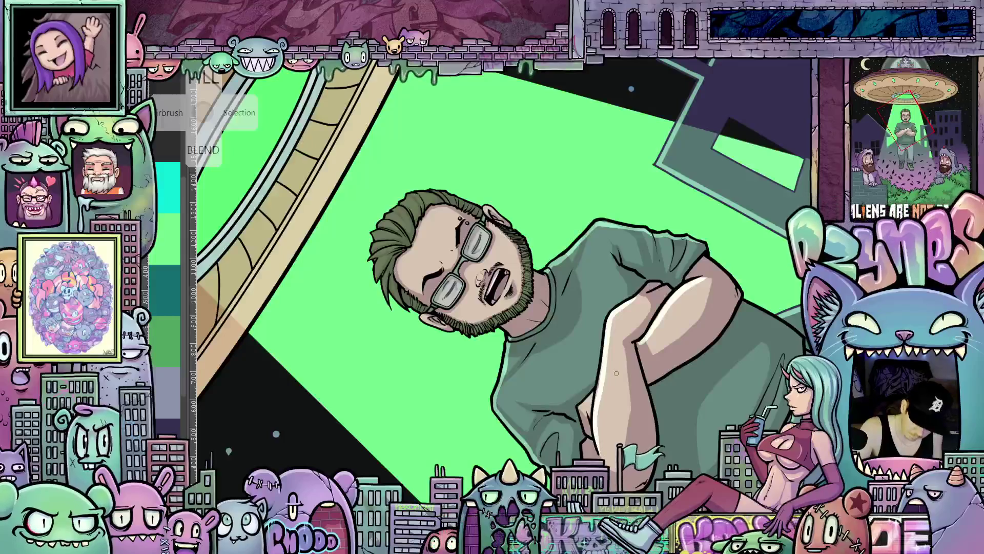
pyautogui.press('5')
pyautogui.moveTo(566, 427)
pyautogui.mouseDown()
pyautogui.moveTo(695, 340)
pyautogui.moveTo(610, 379)
pyautogui.moveTo(605, 424)
pyautogui.moveTo(609, 370)
pyautogui.mouseUp()
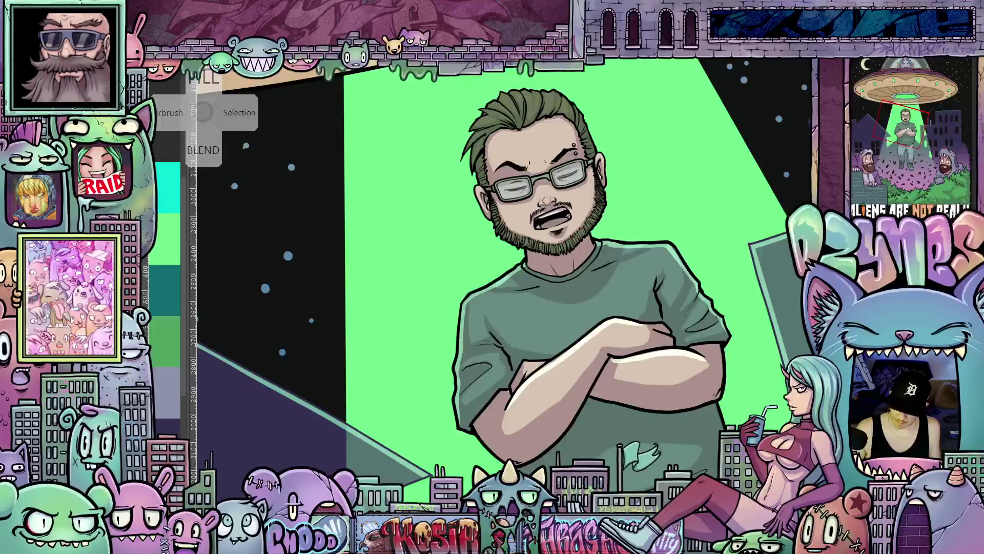
pyautogui.moveTo(582, 376); pyautogui.dragTo(581, 330)
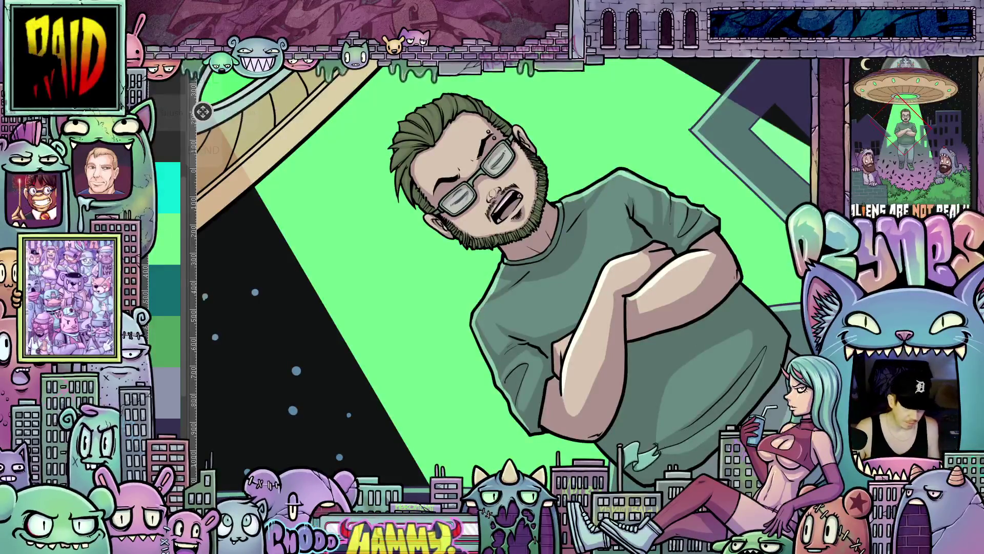
pyautogui.scroll(-5, 203, 112)
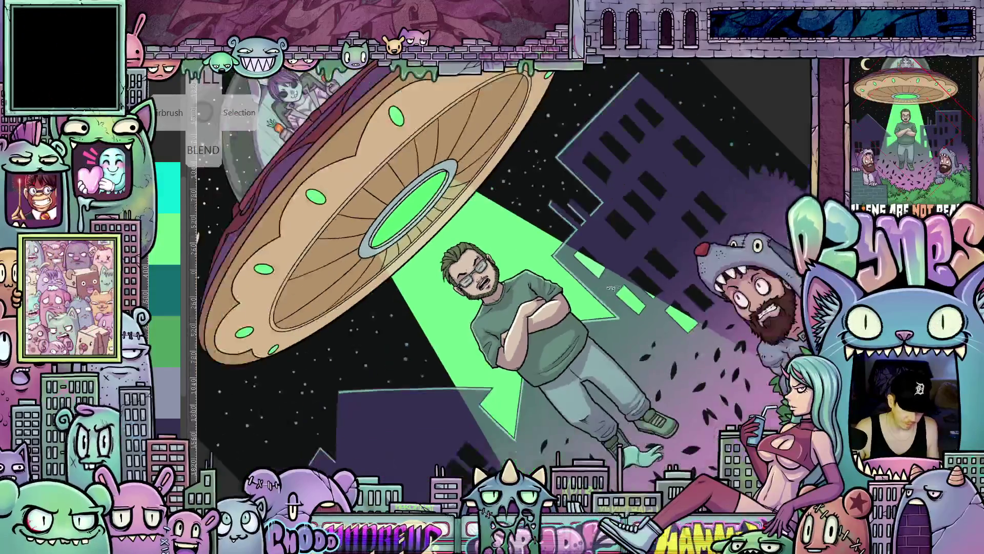
# Step: Reset the view, toggle the quick tool and layer panels, and zoom in on the man's torso
pyautogui.hotkey('ctrl', '0')
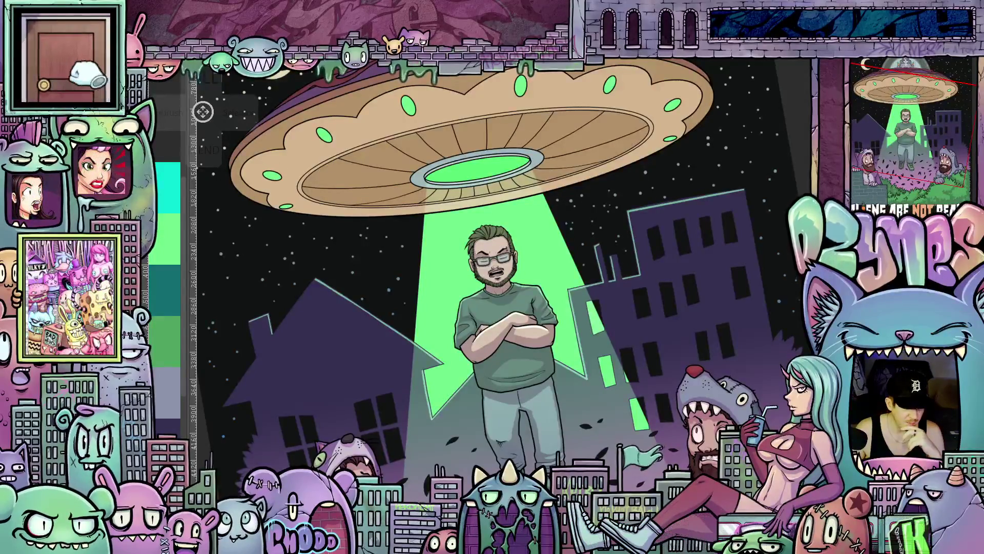
pyautogui.rightClick(202, 111)
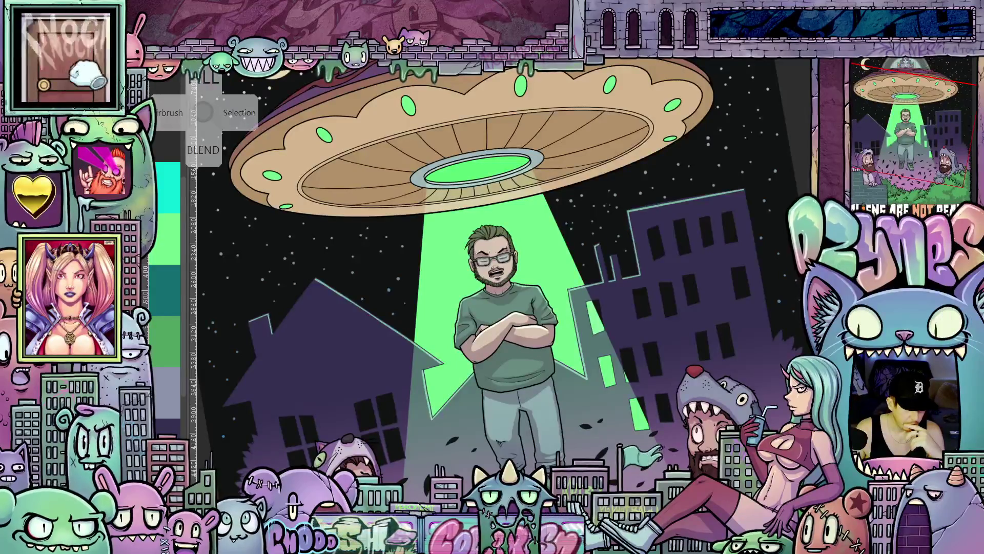
pyautogui.click(203, 111)
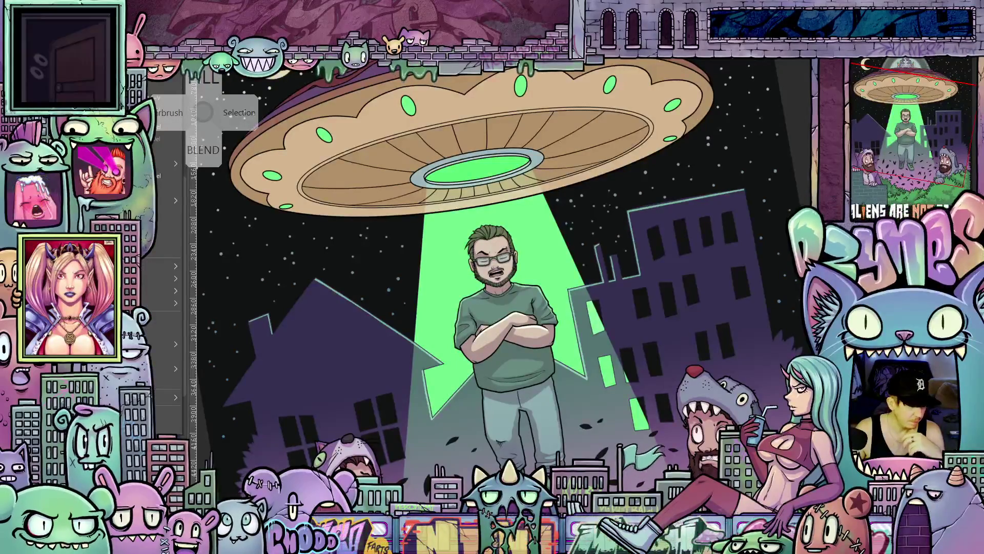
pyautogui.rightClick(203, 111)
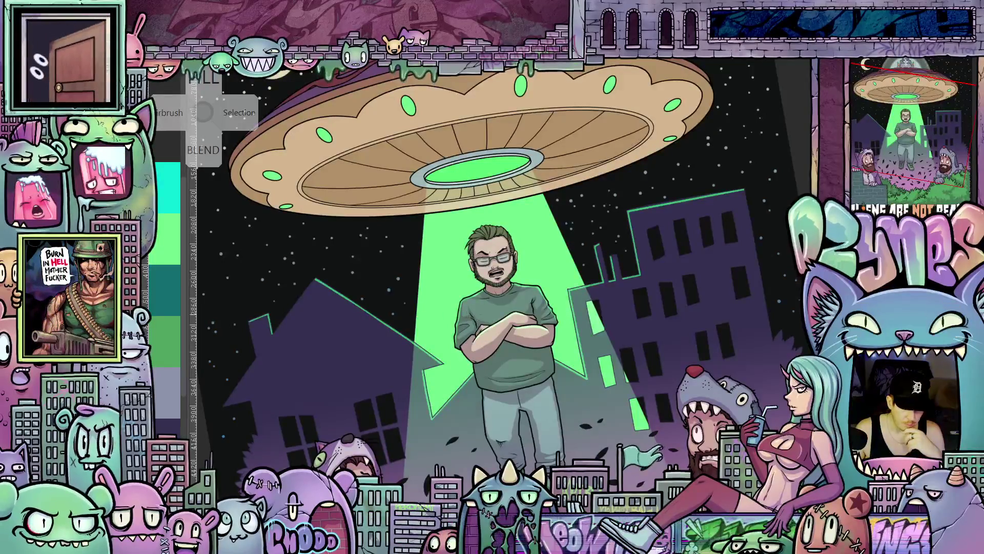
pyautogui.scroll(5, 571, 323)
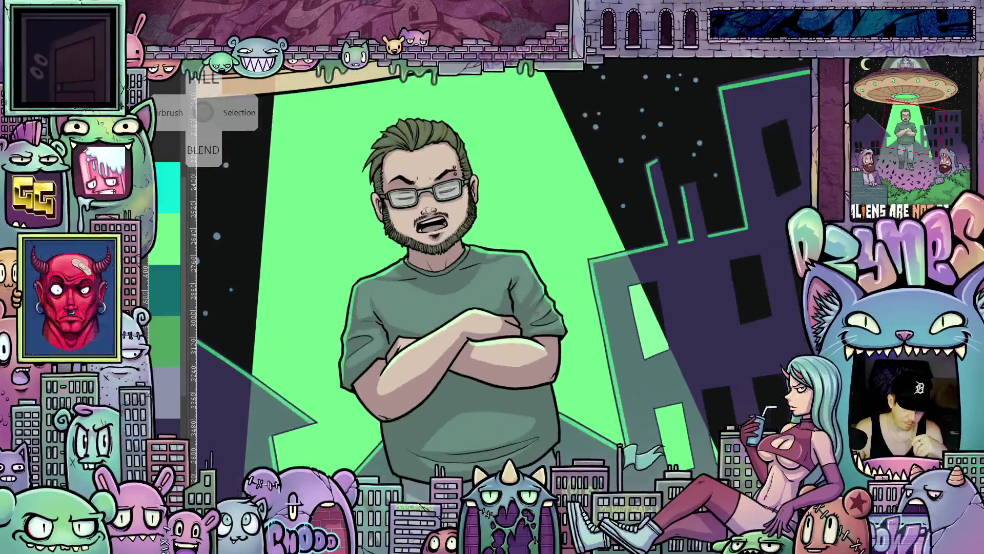
# Step: Tilt the view around the man's face to add green highlights on his top hair strands, then straighten it
pyautogui.scroll(1, 523, 322)
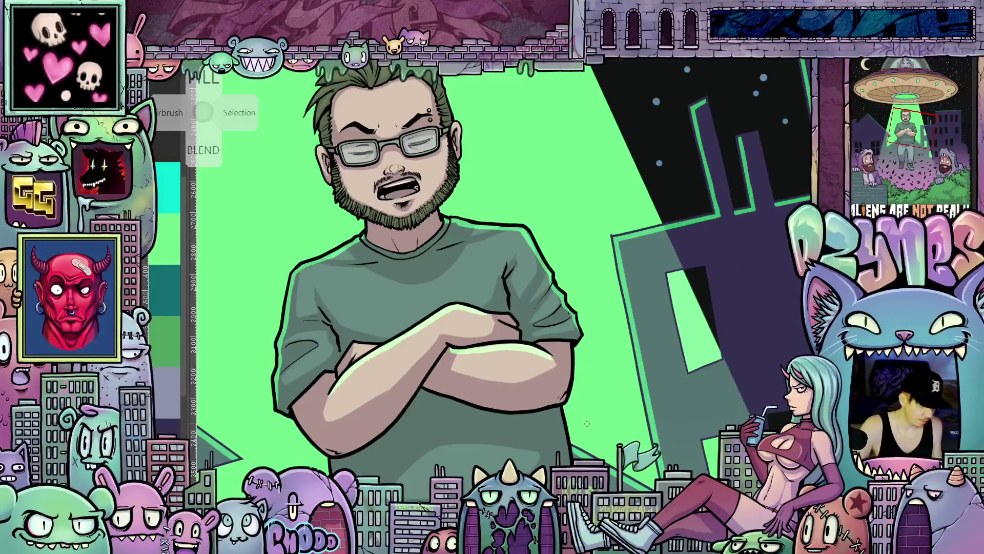
pyautogui.press('4')
pyautogui.press('4')
pyautogui.press('4')
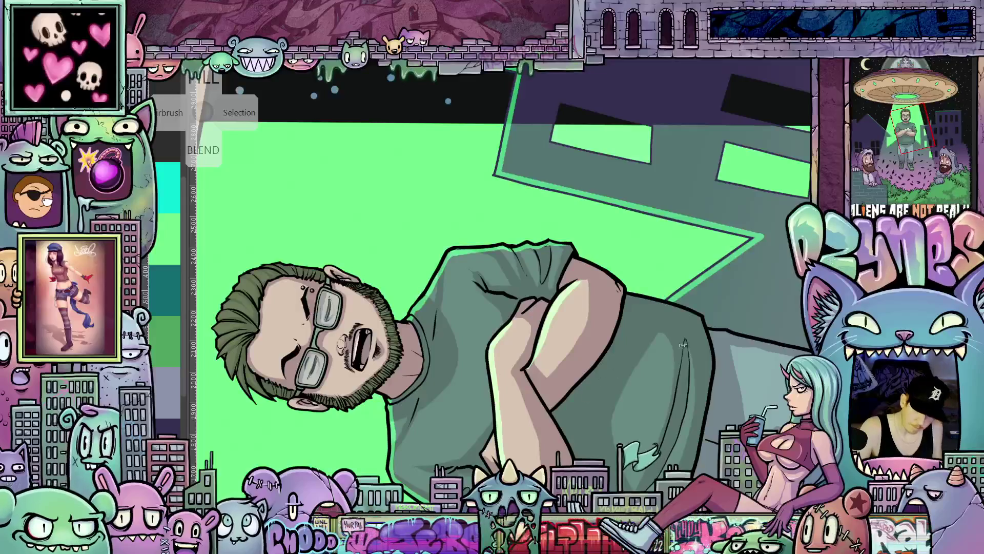
pyautogui.press('5')
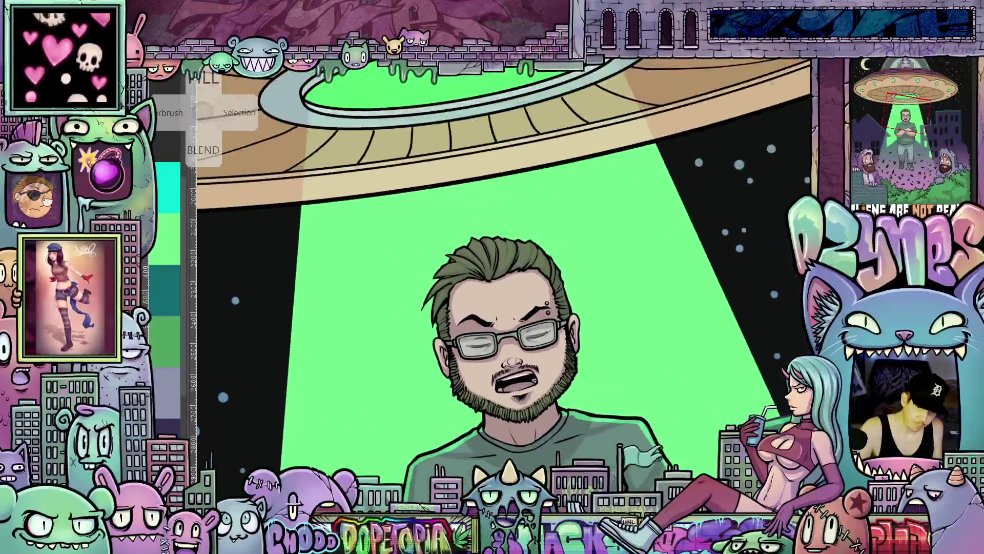
pyautogui.press('4')
pyautogui.press('4')
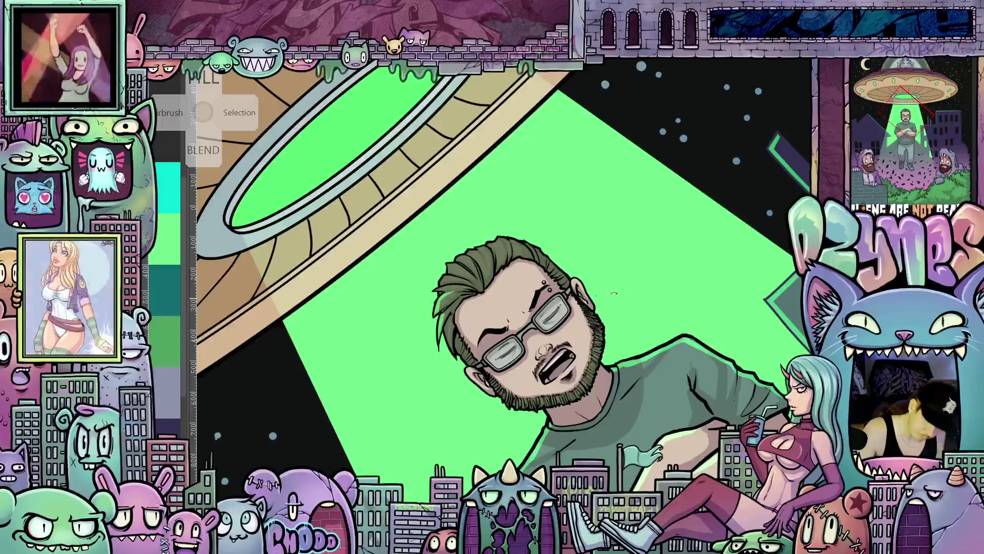
pyautogui.press('6')
pyautogui.press('6')
pyautogui.press('6')
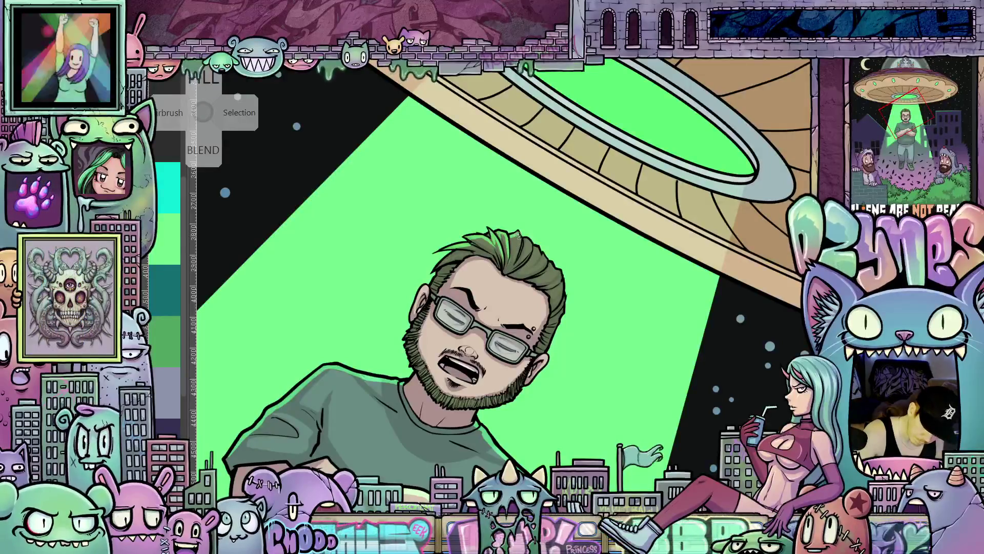
pyautogui.press('5')
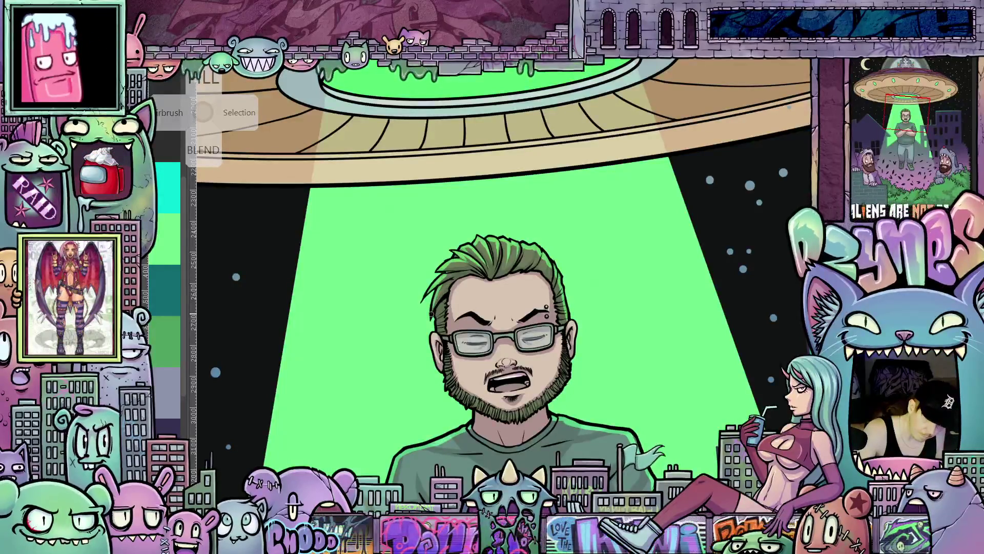
# Step: Rotate and pan around the man's face while painting green highlights on his eyebrows and nose tip
pyautogui.moveTo(599, 357)
pyautogui.mouseDown()
pyautogui.moveTo(618, 383)
pyautogui.moveTo(610, 377)
pyautogui.moveTo(589, 396)
pyautogui.mouseUp()
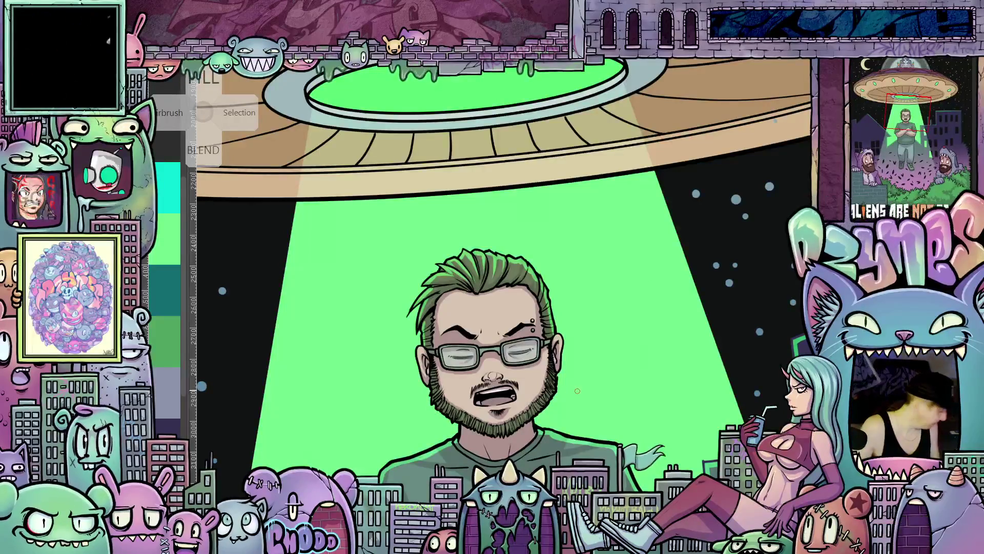
pyautogui.moveTo(618, 403); pyautogui.dragTo(551, 321)
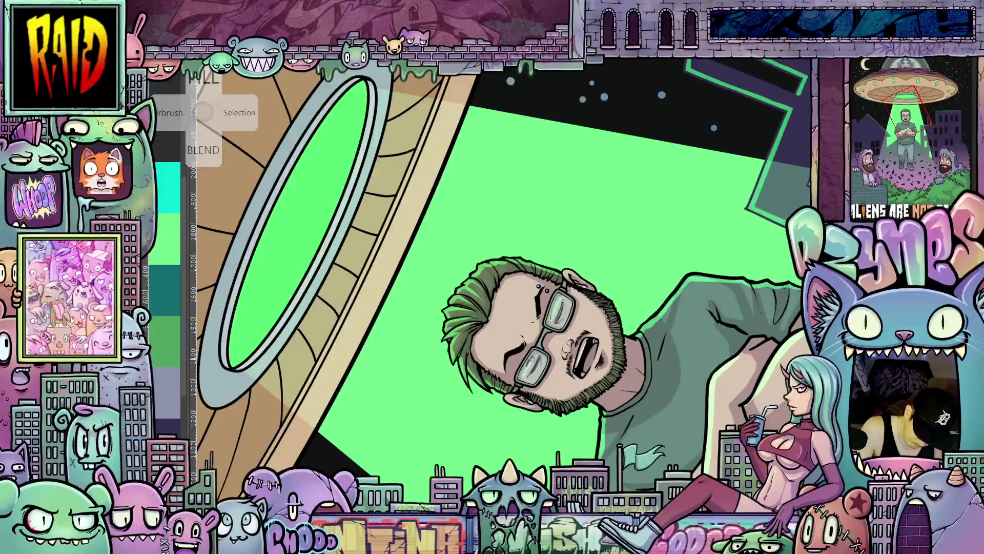
pyautogui.moveTo(661, 369); pyautogui.dragTo(512, 374)
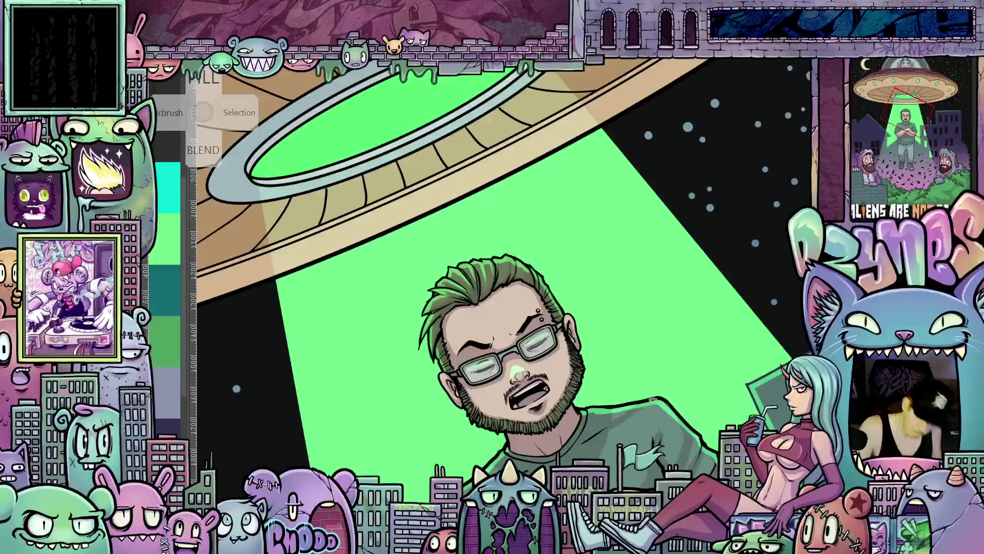
pyautogui.moveTo(652, 399); pyautogui.dragTo(607, 449)
pyautogui.moveTo(582, 418); pyautogui.dragTo(528, 320)
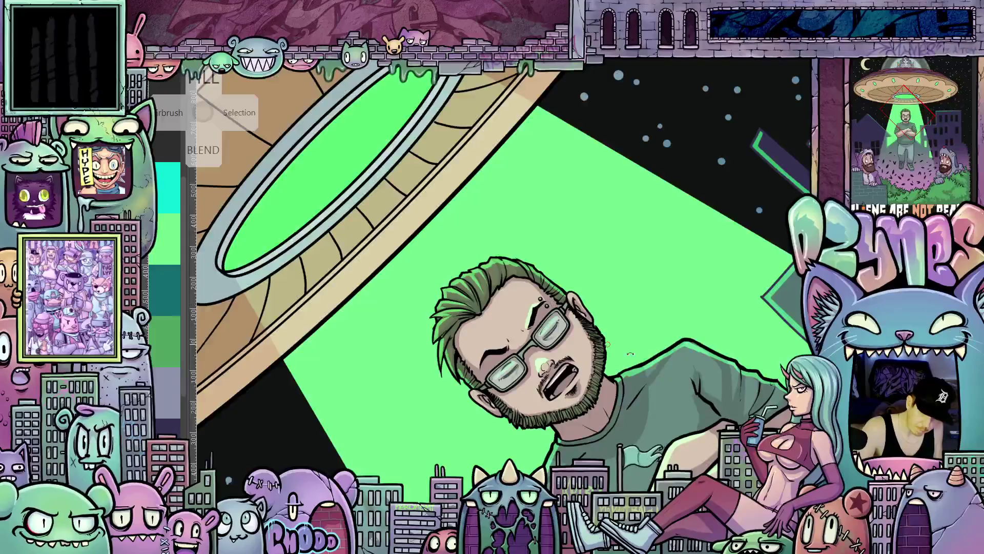
pyautogui.moveTo(607, 344); pyautogui.dragTo(532, 340)
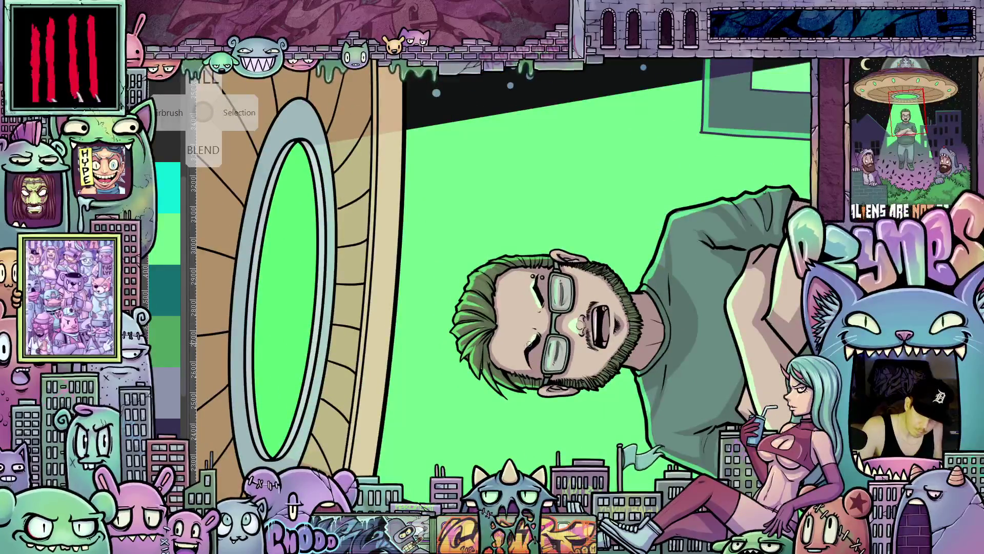
pyautogui.moveTo(531, 369)
pyautogui.mouseDown()
pyautogui.moveTo(504, 379)
pyautogui.moveTo(480, 368)
pyautogui.mouseUp()
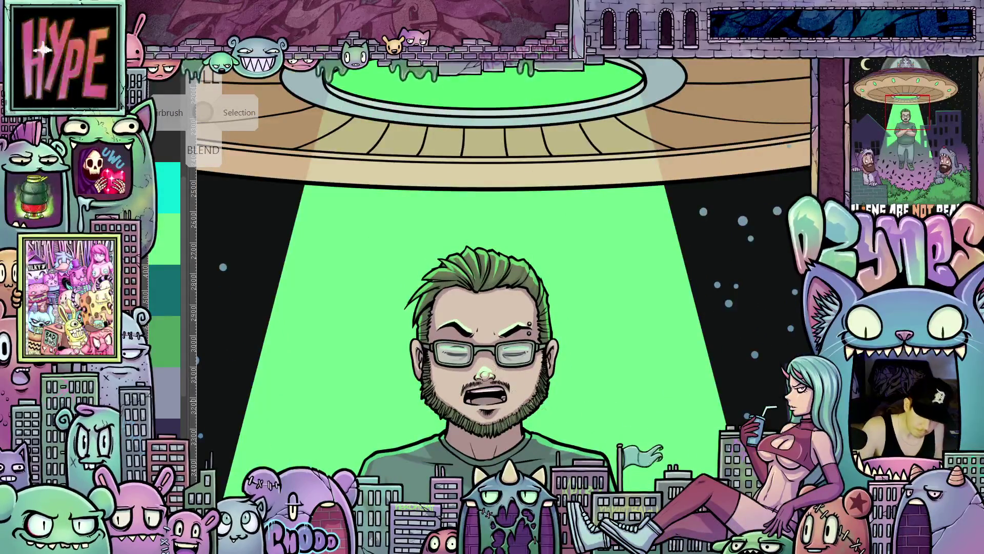
pyautogui.moveTo(545, 444)
pyautogui.mouseDown()
pyautogui.moveTo(642, 341)
pyautogui.moveTo(629, 384)
pyautogui.moveTo(580, 384)
pyautogui.mouseUp()
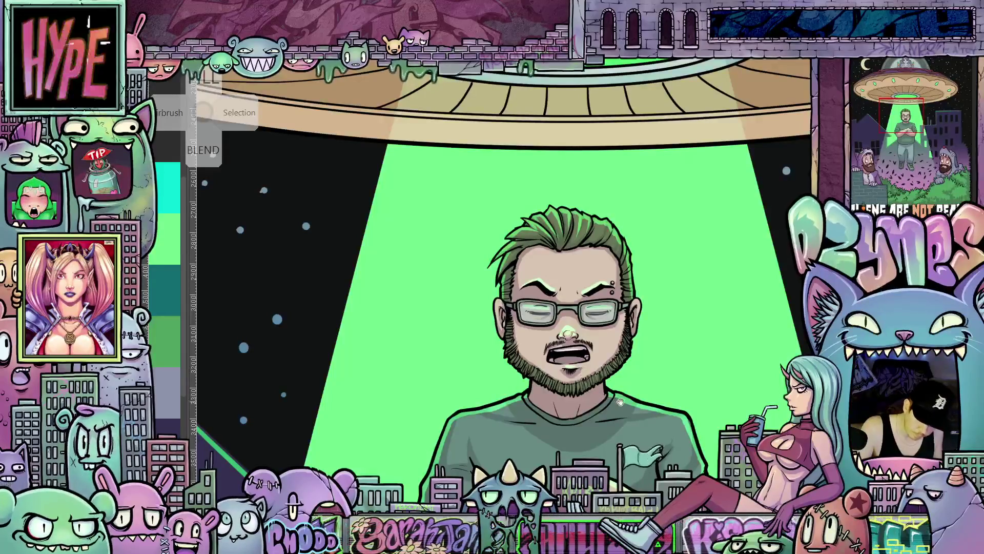
pyautogui.moveTo(620, 402); pyautogui.dragTo(597, 435)
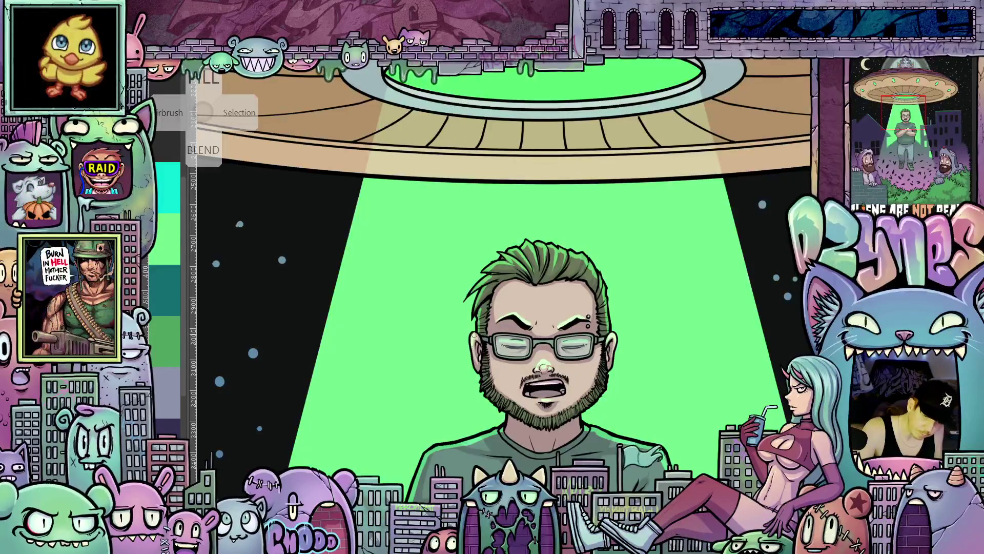
pyautogui.moveTo(493, 369); pyautogui.dragTo(596, 375)
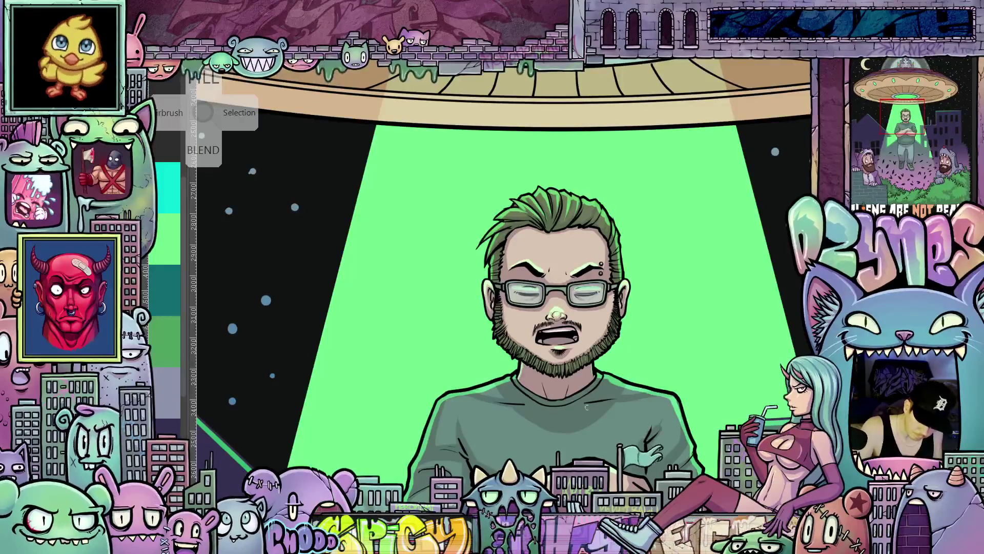
pyautogui.moveTo(661, 390); pyautogui.dragTo(648, 277)
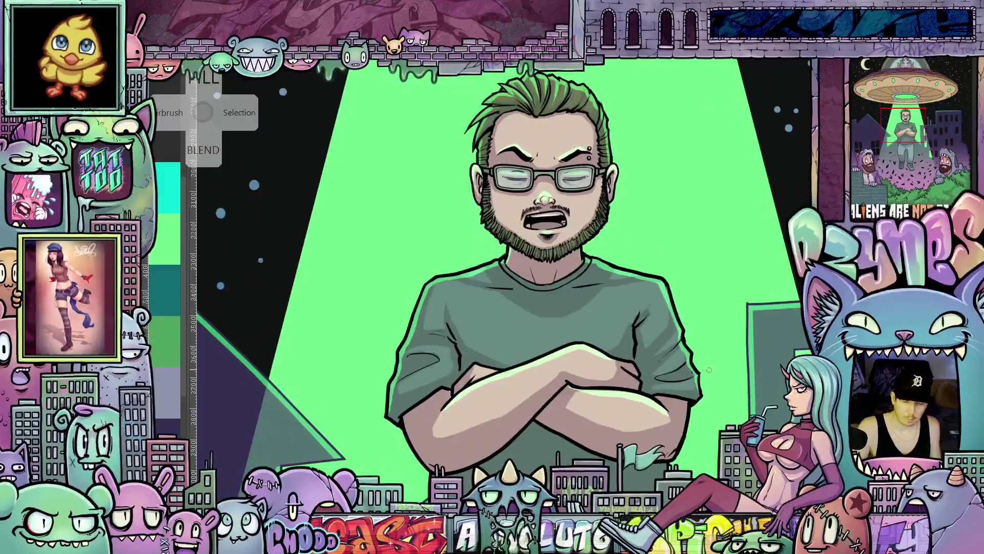
# Step: Tilt the figure, then straighten the view and pan down to the man's shirt and crossed arms
pyautogui.moveTo(725, 394); pyautogui.dragTo(533, 393)
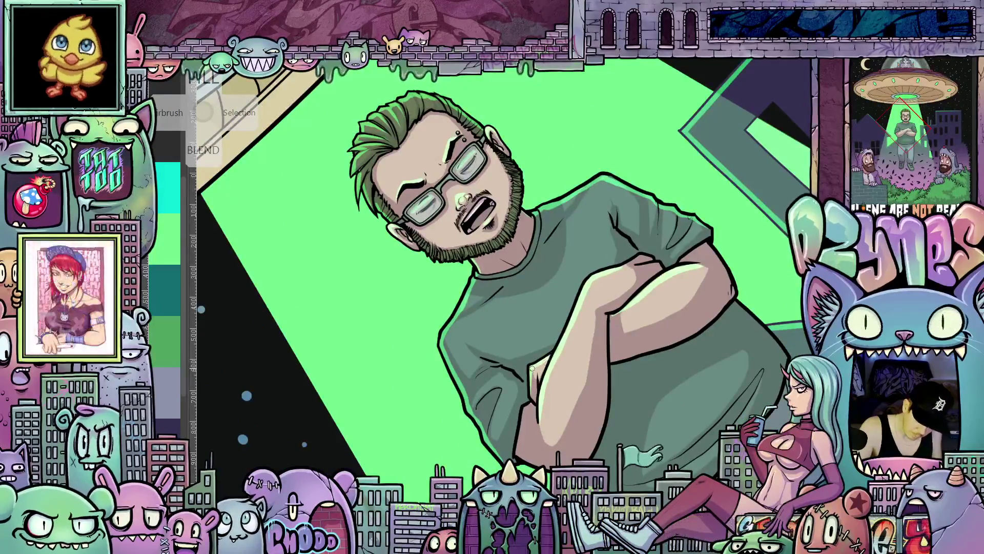
pyautogui.moveTo(551, 358)
pyautogui.mouseDown()
pyautogui.moveTo(626, 252)
pyautogui.moveTo(606, 214)
pyautogui.mouseUp()
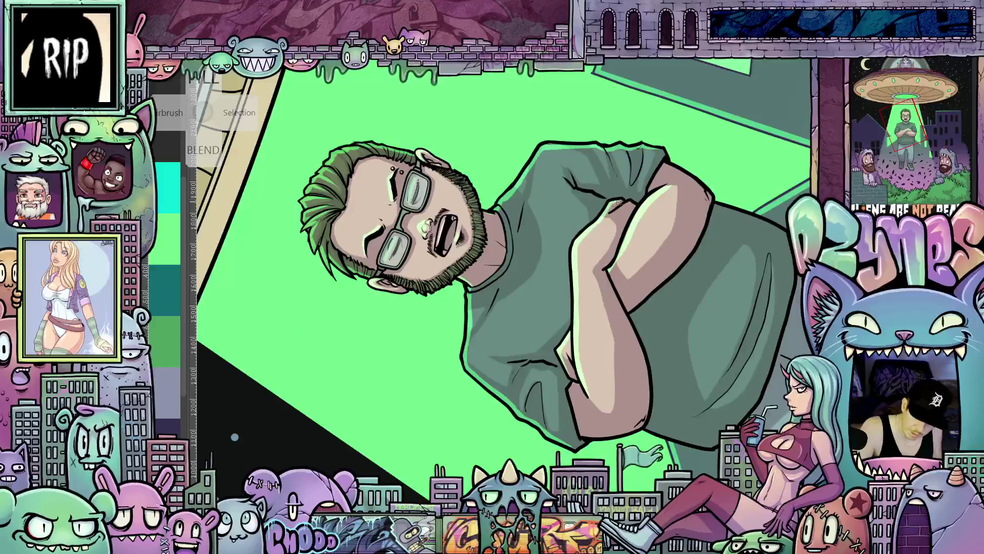
pyautogui.hotkey('ctrl', '0')
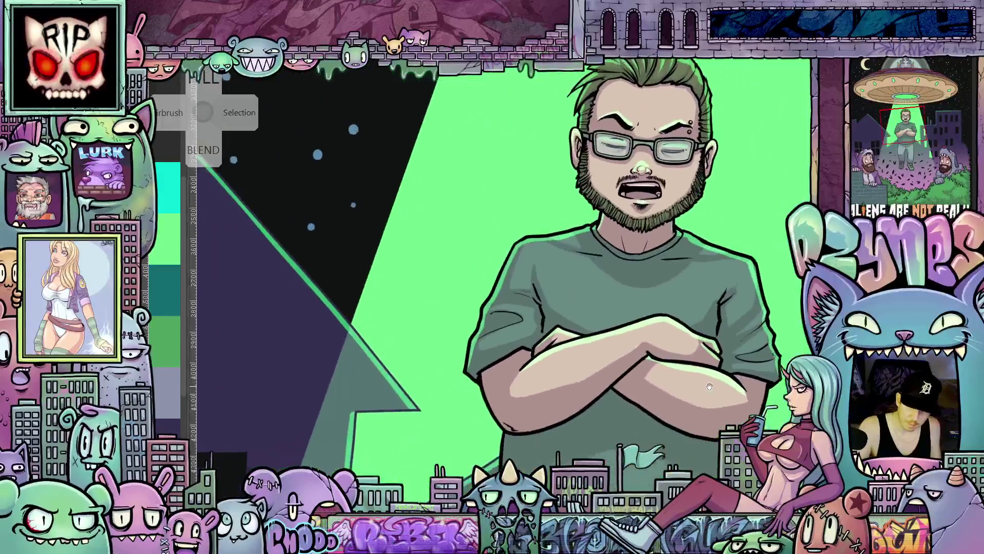
pyautogui.moveTo(708, 387); pyautogui.dragTo(724, 379)
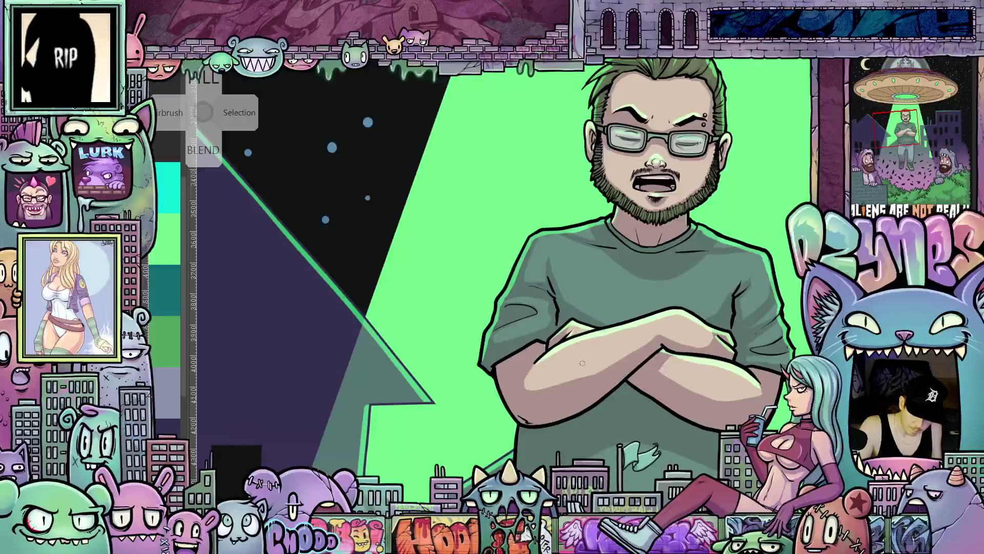
pyautogui.moveTo(582, 362); pyautogui.dragTo(655, 329)
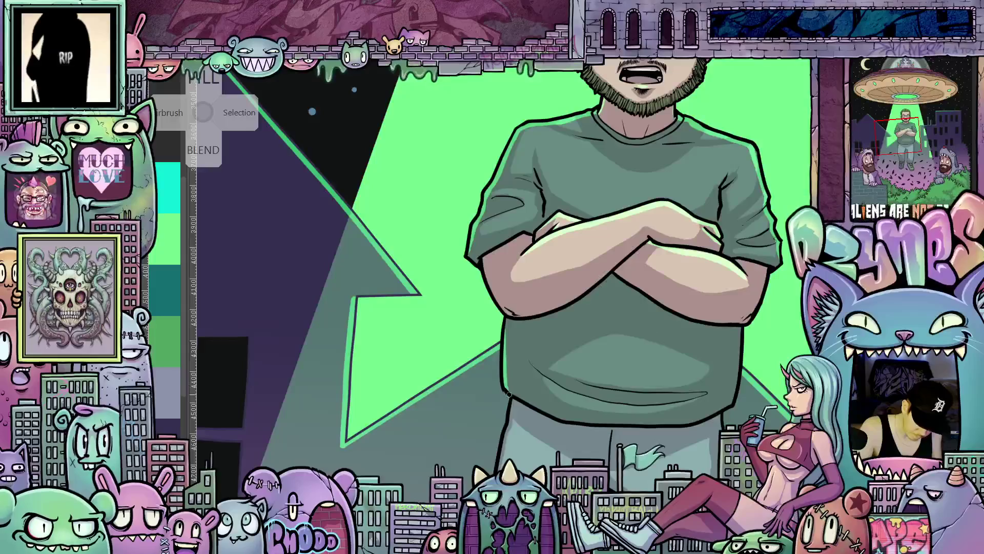
pyautogui.hscroll(5, 564, 353)
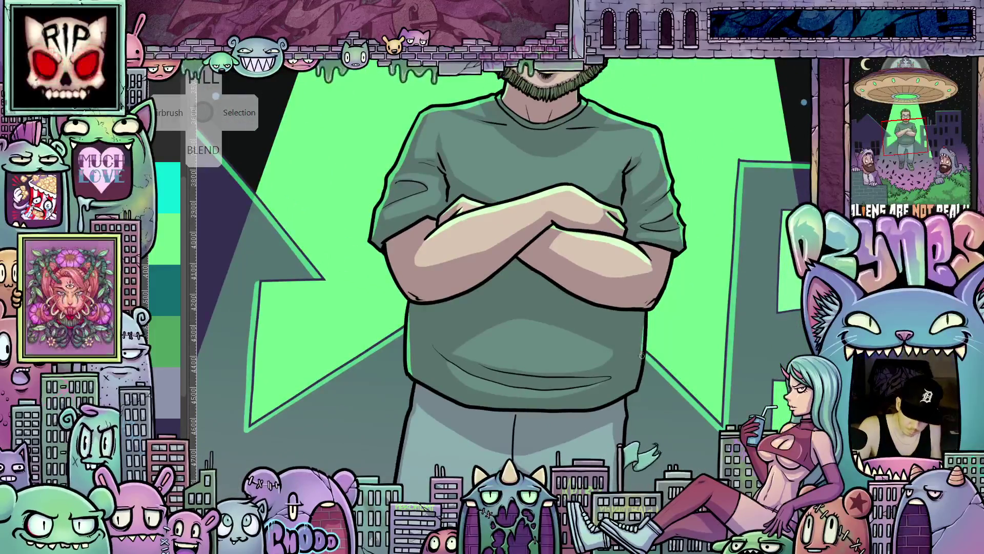
# Step: Paint green rim-light lines down the left and right outer edges of the man's pants
pyautogui.scroll(-5, 643, 415)
pyautogui.hscroll(-4, 643, 415)
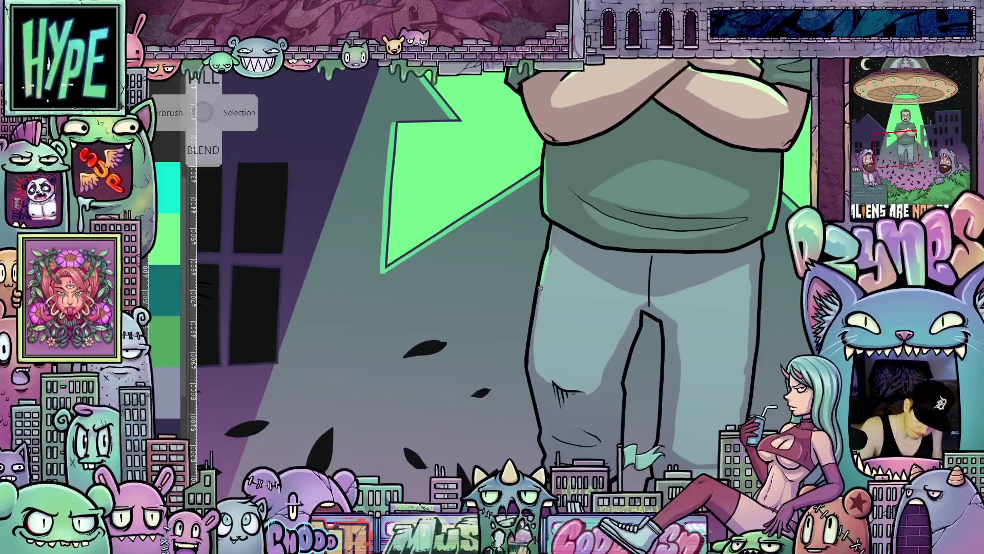
pyautogui.moveTo(534, 323); pyautogui.dragTo(539, 411)
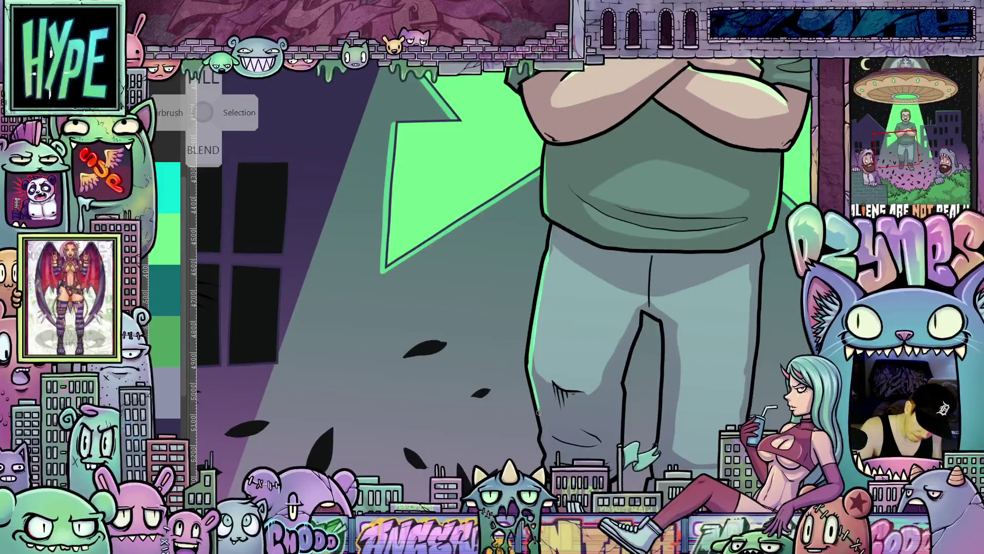
pyautogui.scroll(-1, 546, 453)
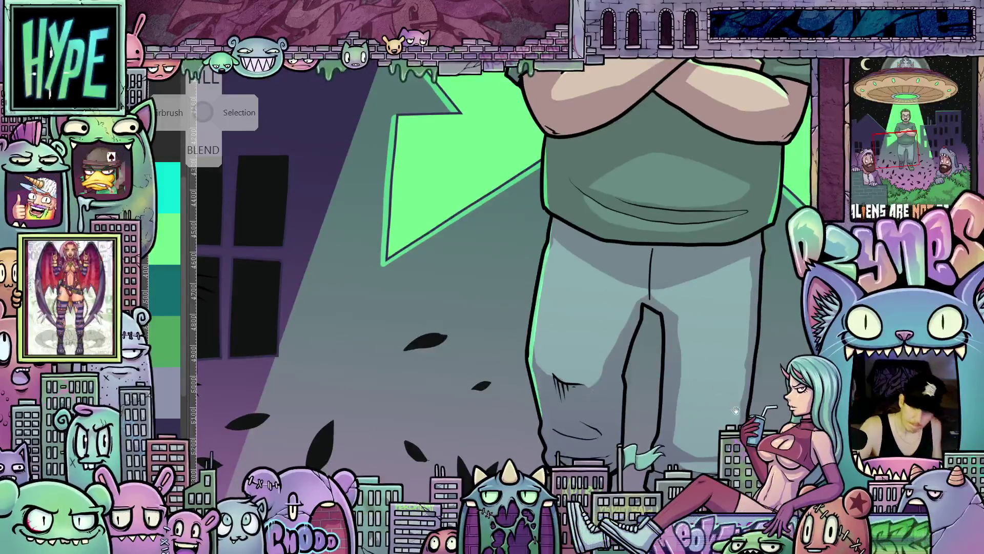
pyautogui.moveTo(736, 410); pyautogui.dragTo(609, 414)
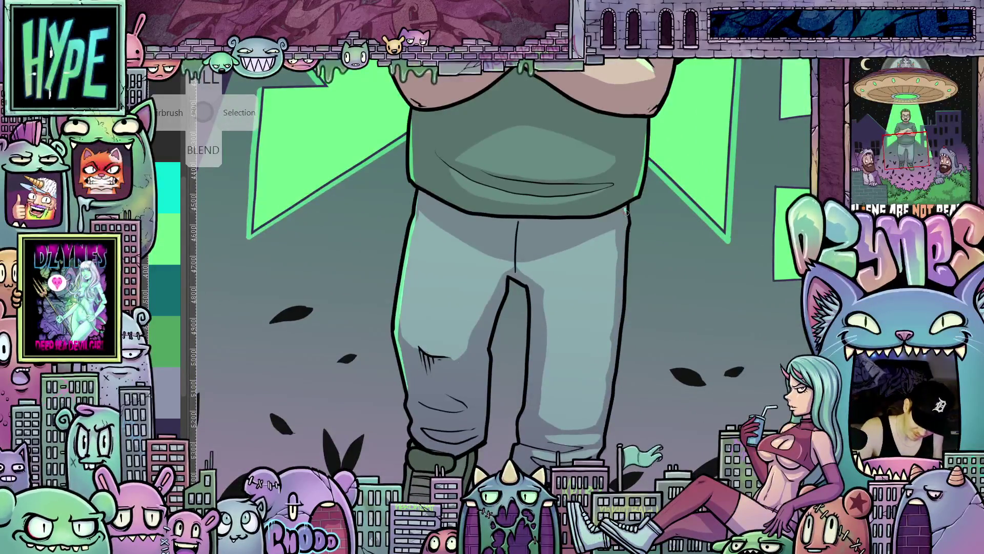
pyautogui.moveTo(627, 210); pyautogui.dragTo(622, 305)
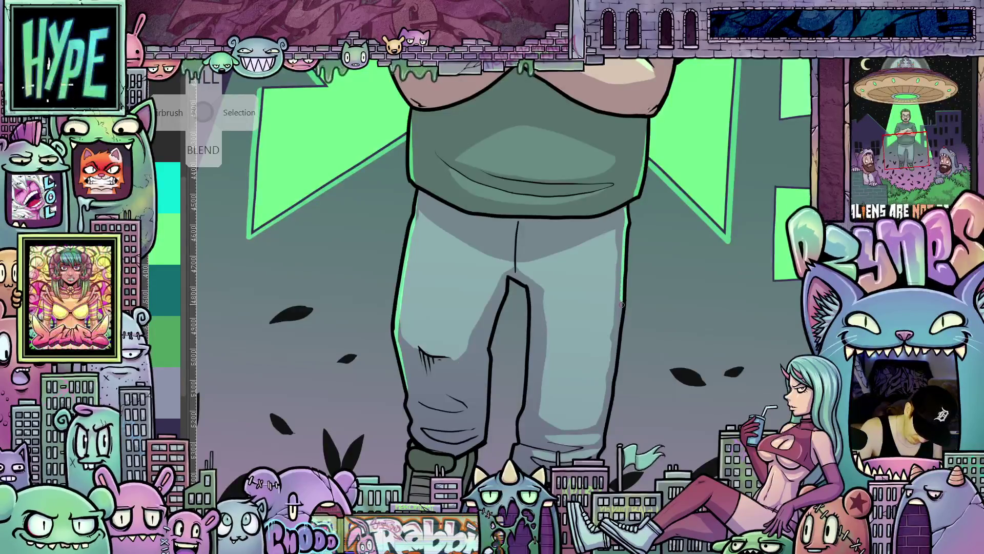